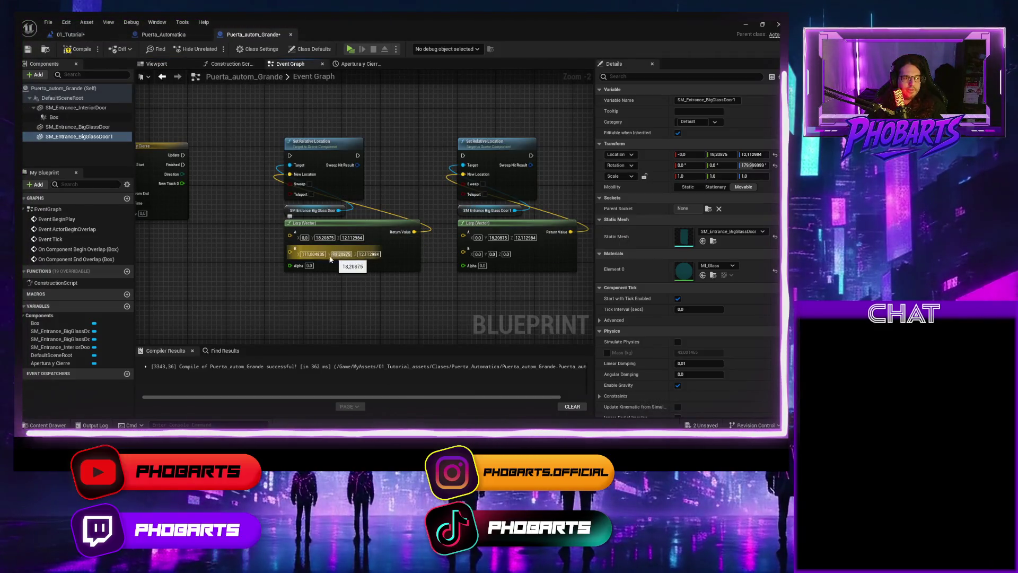
Step: Set both Lerps' B vectors to -111.004835, 18.20875, 12.112984
click(318, 254)
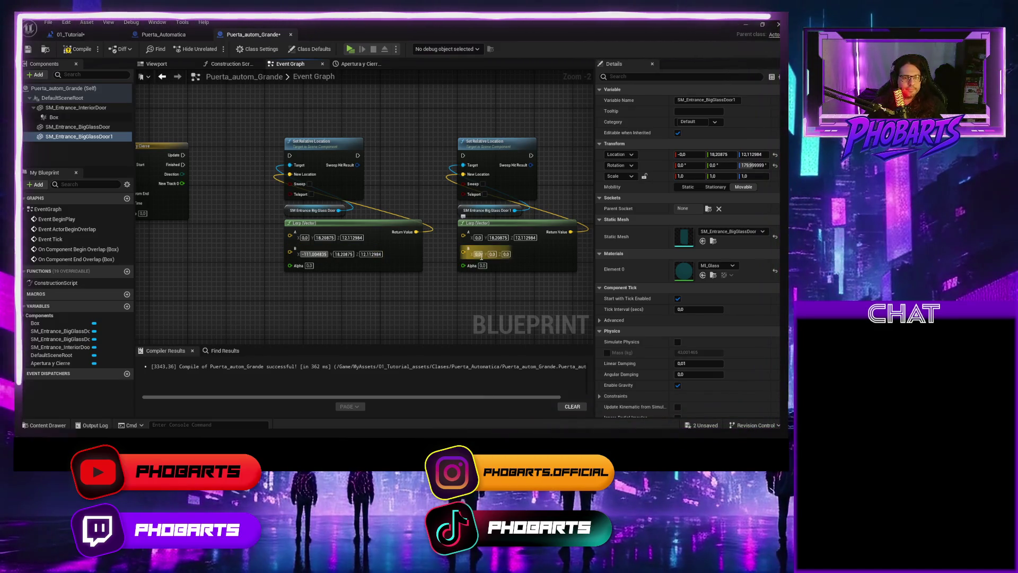
text(12,112984)
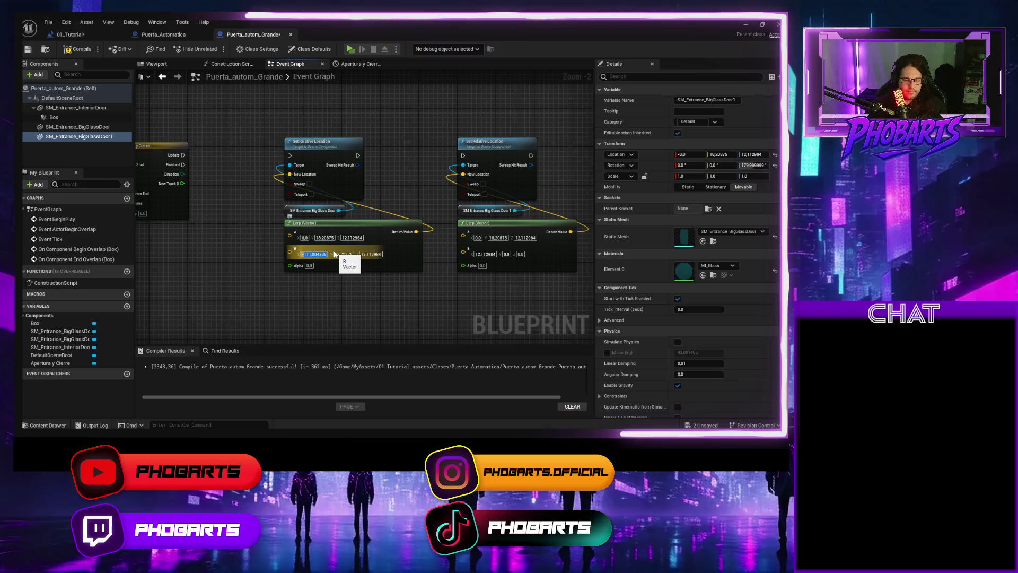
click(315, 254)
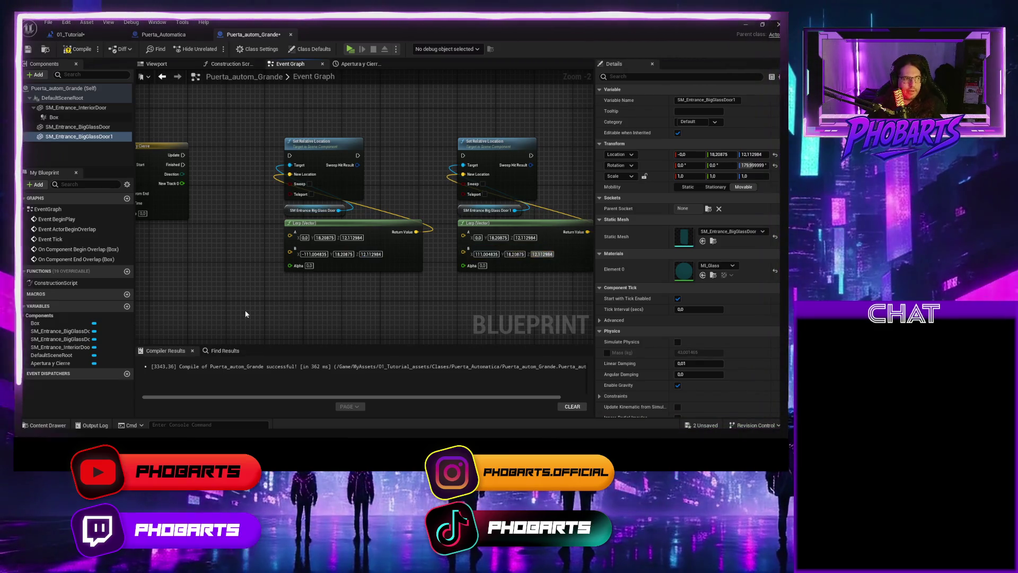
Step: Wire the timeline track into both Lerp Alphas and Update into both Set Relative Location nodes, then compile
drag(183, 184, 290, 264)
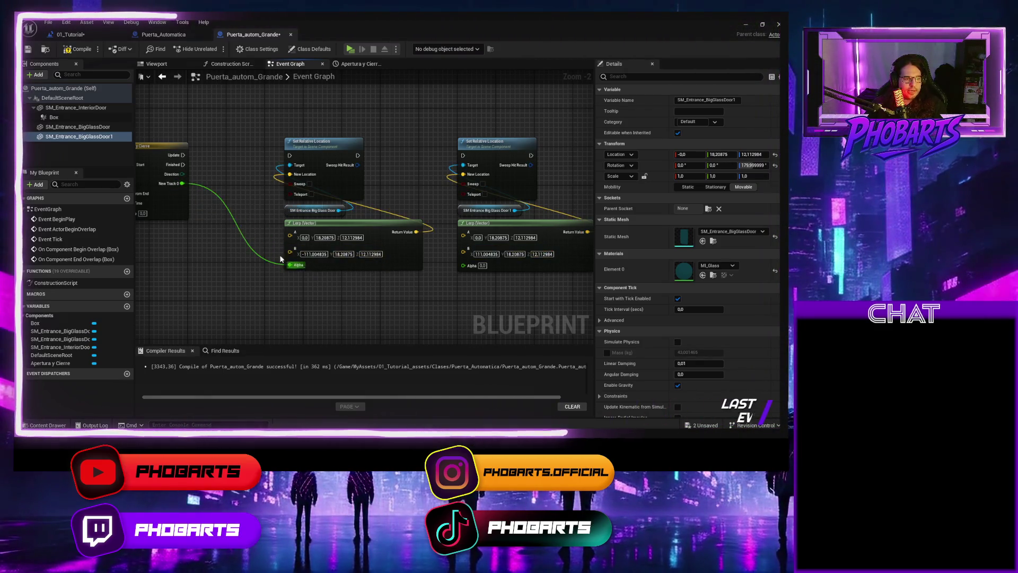
drag(186, 184, 337, 220)
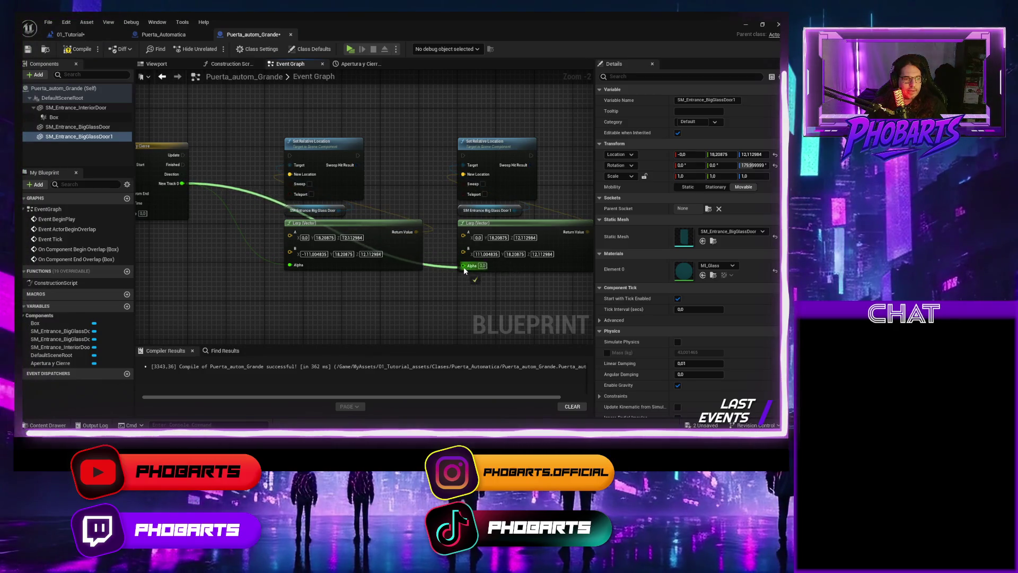
drag(182, 155, 289, 156)
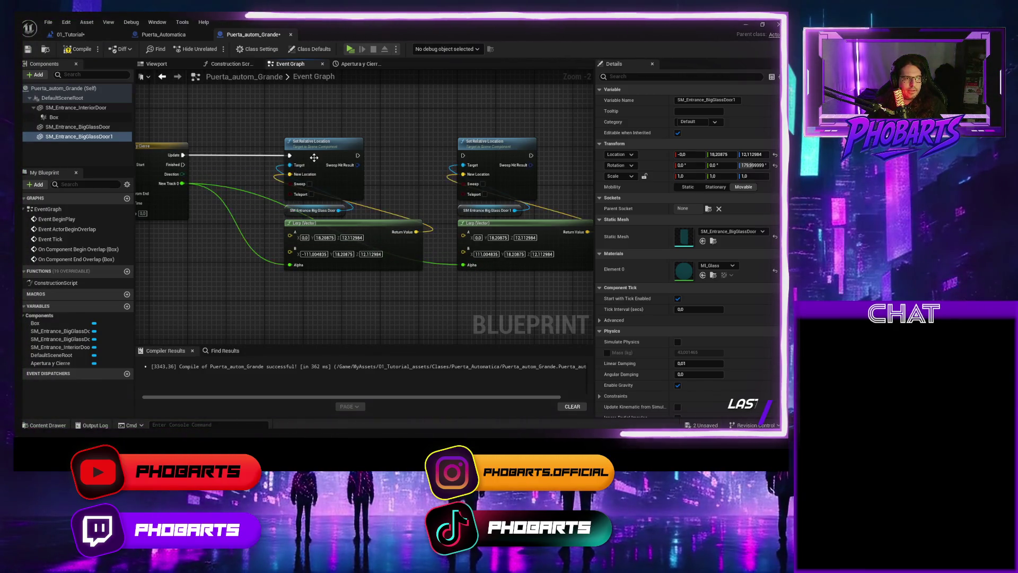
drag(358, 156, 463, 157)
scroll(443, 193, down, 3)
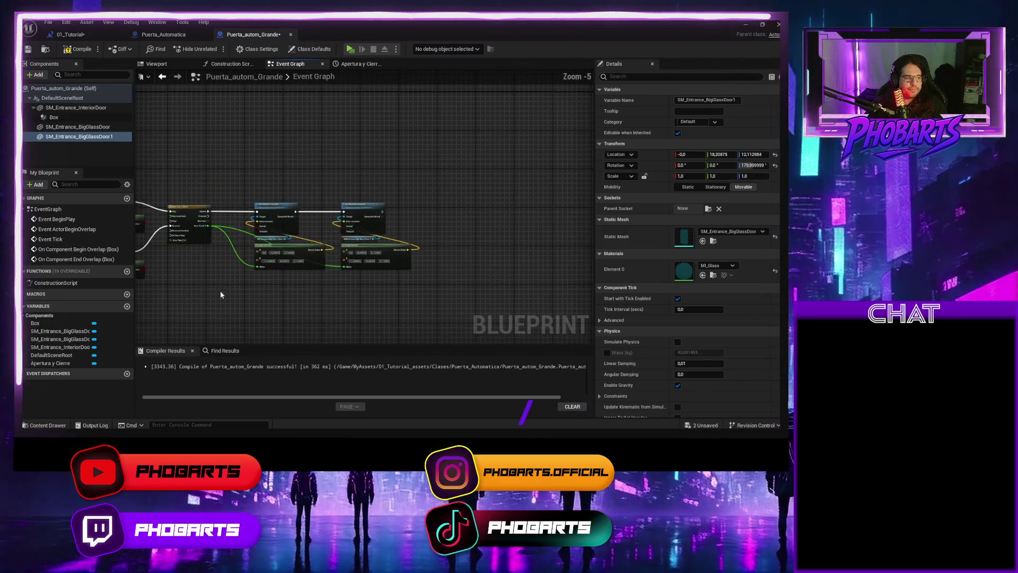
click(78, 49)
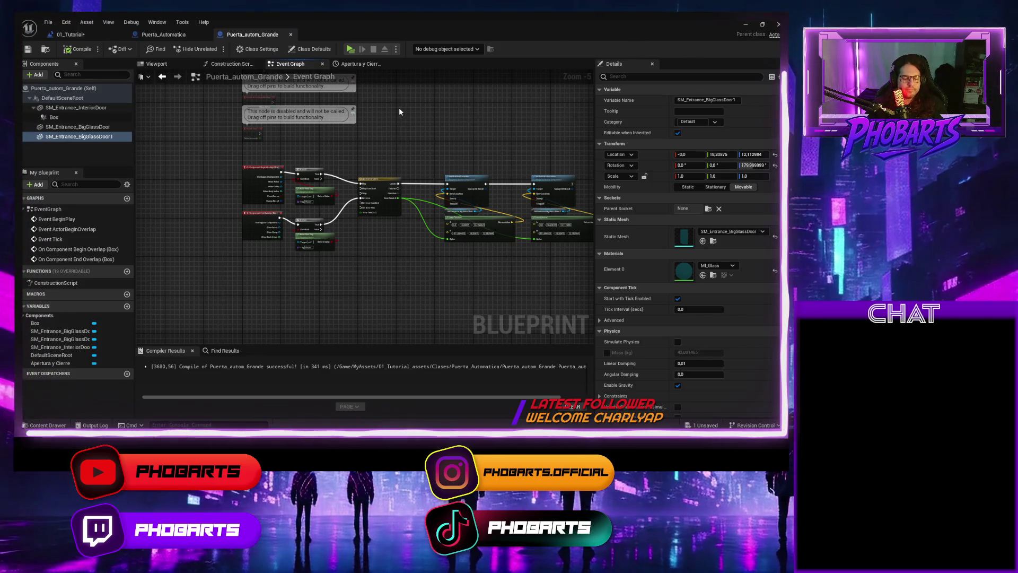
click(746, 23)
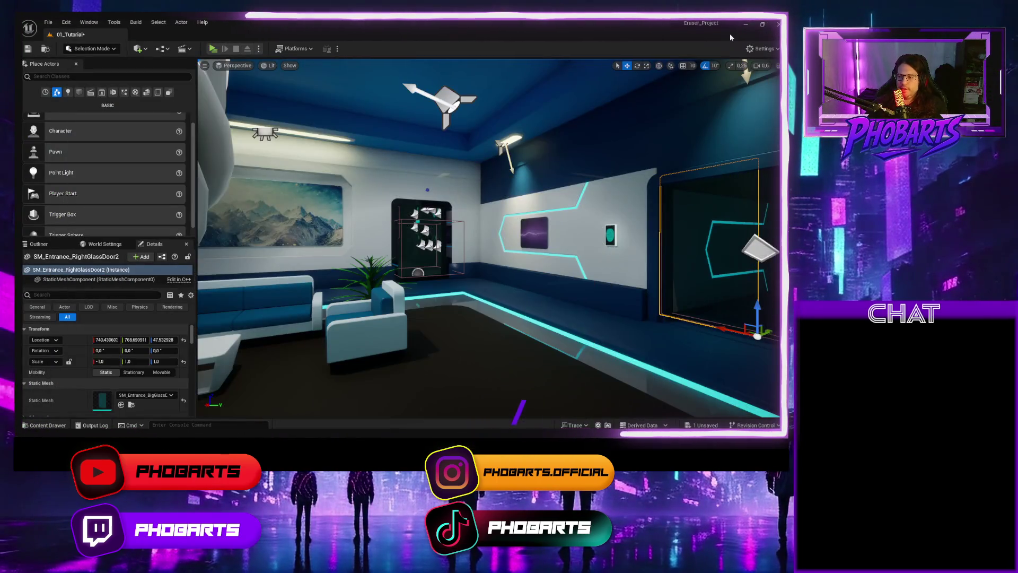
Step: Drag Puerta_autom_Grande from MyAssets/Clases/Puerta_Automatica into the level at the second doorway
key(f)
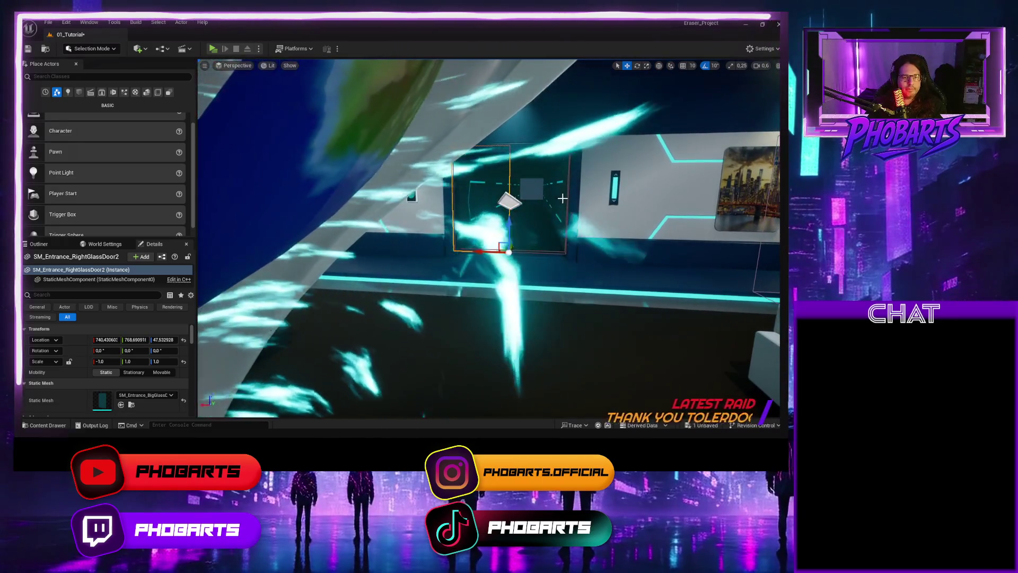
drag(297, 231, 330, 231)
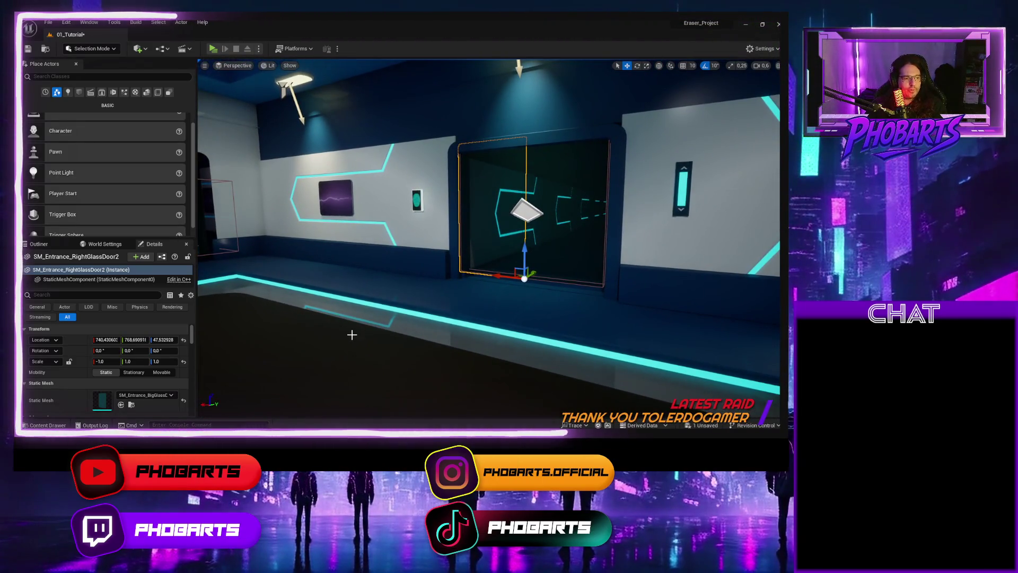
key(ctrl+b)
scroll(82, 382, down, 5)
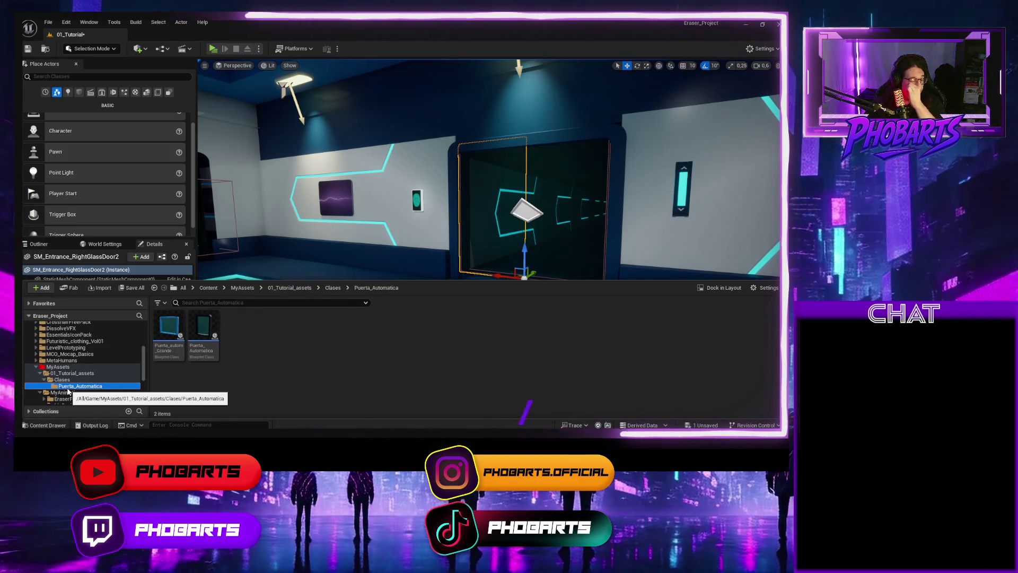
click(80, 385)
mouse_move(168, 328)
mouse_down()
mouse_move(199, 306)
mouse_move(350, 261)
mouse_up()
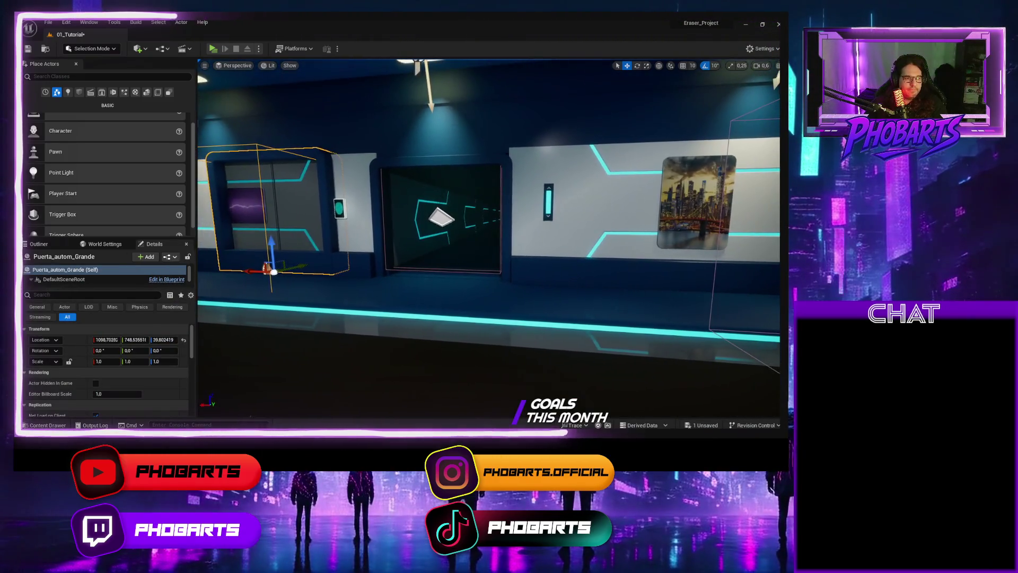
key(w)
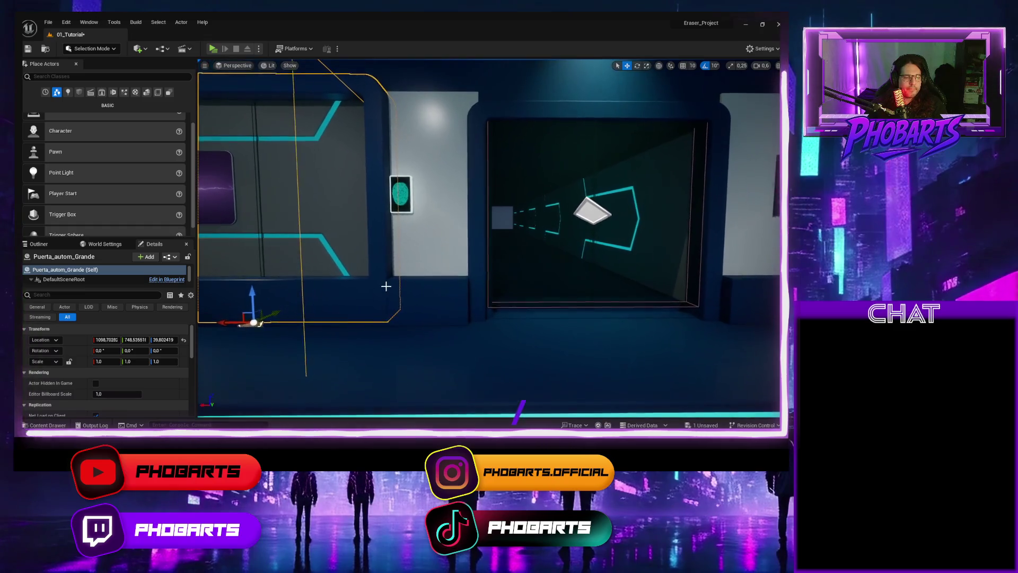
Step: Copy the interior door's location and paste it onto Puerta_autom_Grande
click(467, 147)
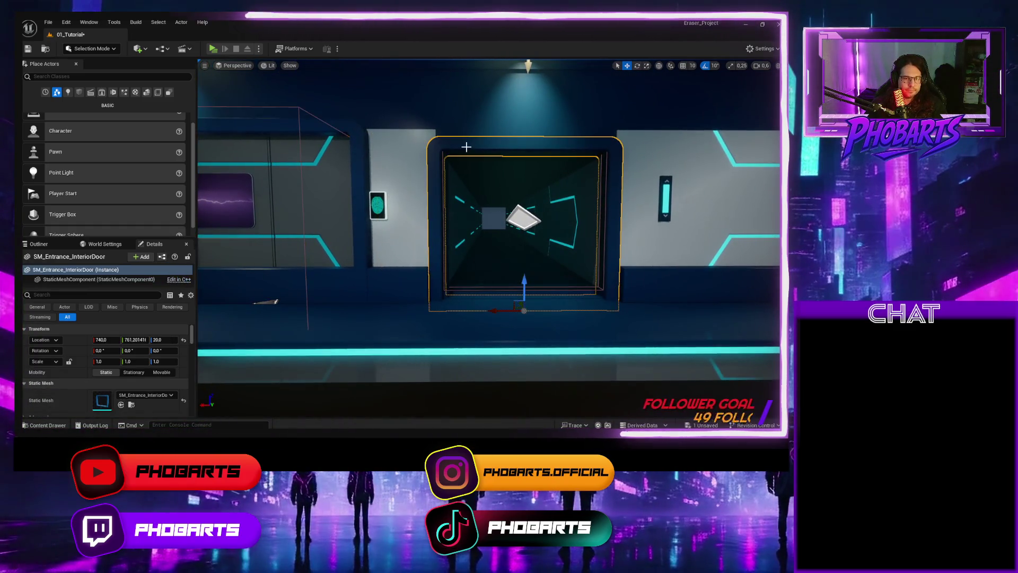
ctrl+click(490, 243)
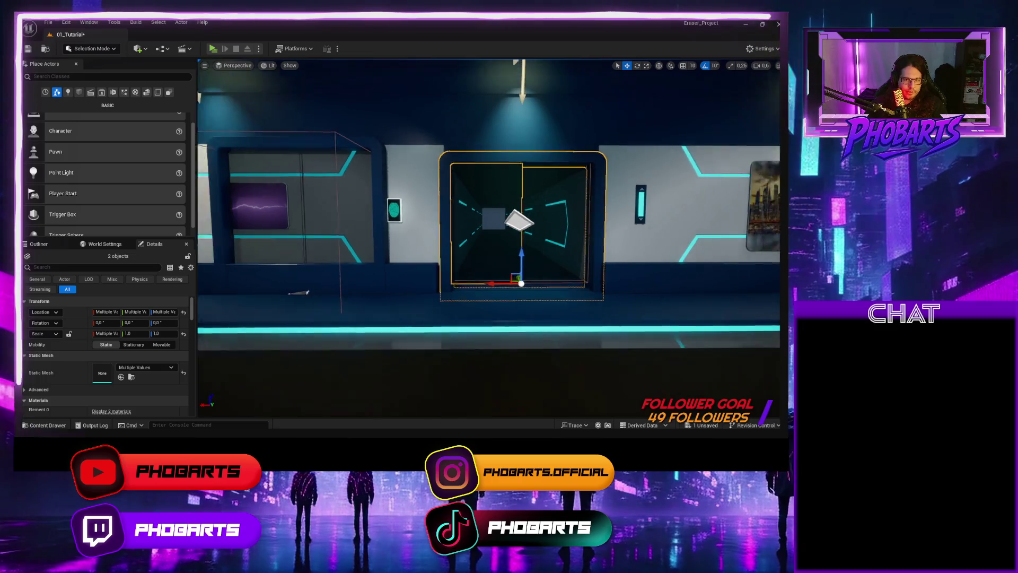
key(f)
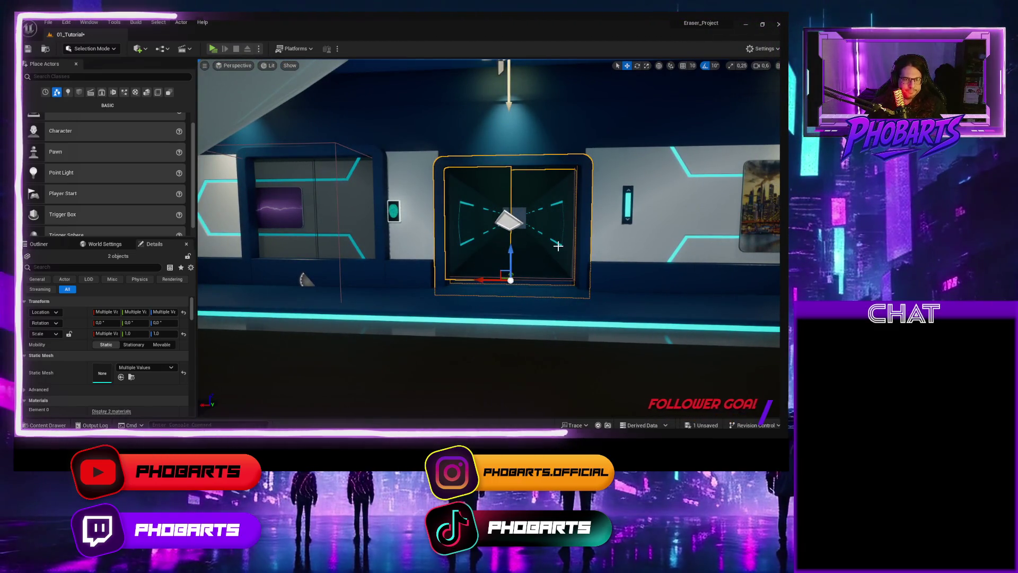
key(ctrl+z)
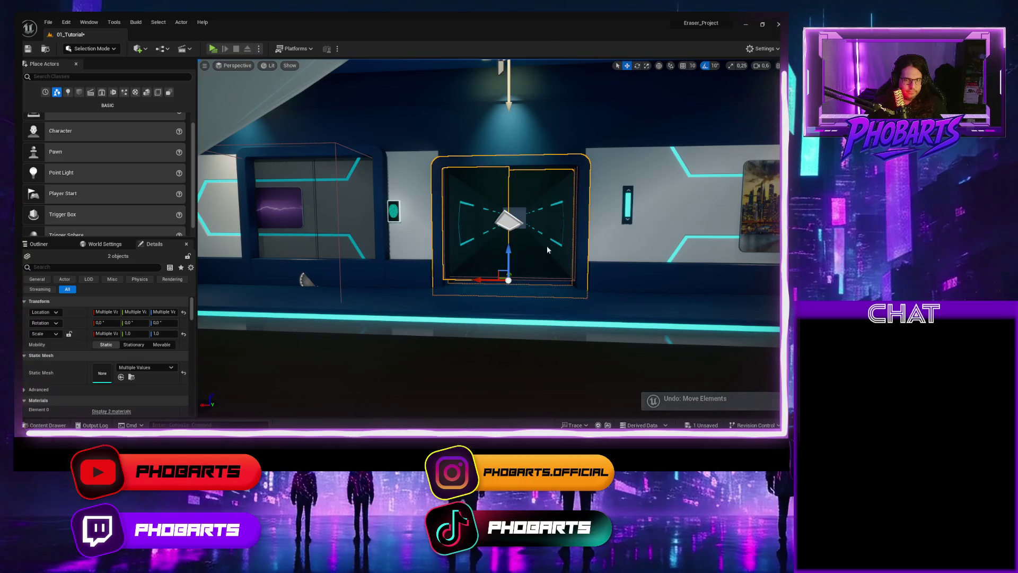
drag(583, 240, 426, 251)
click(500, 132)
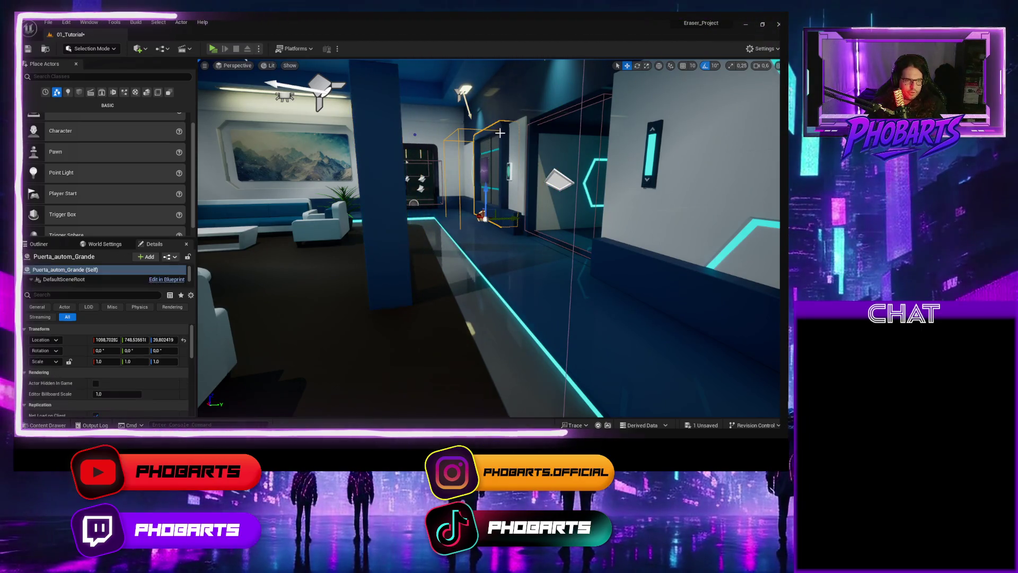
click(383, 147)
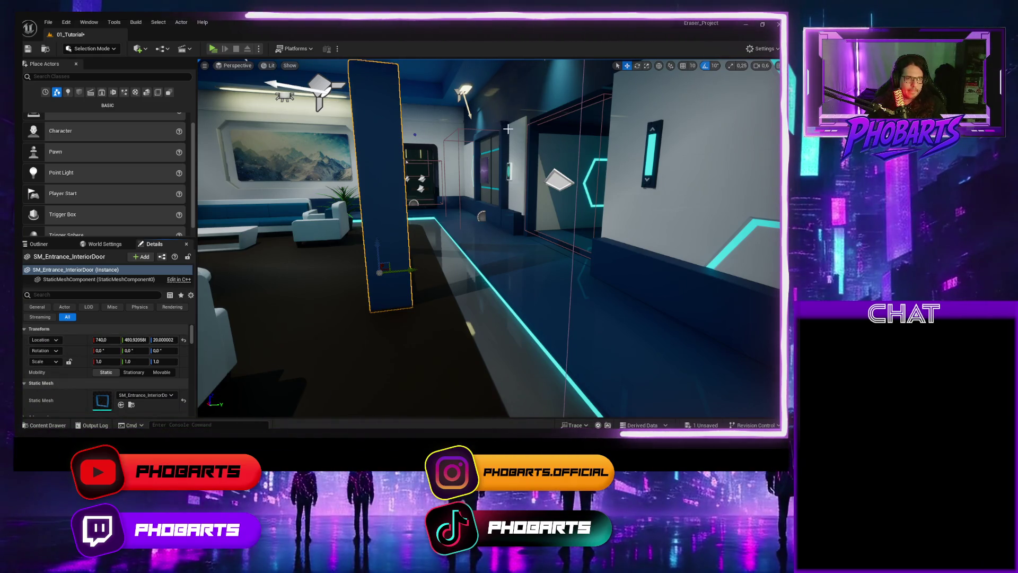
key(ctrl+z)
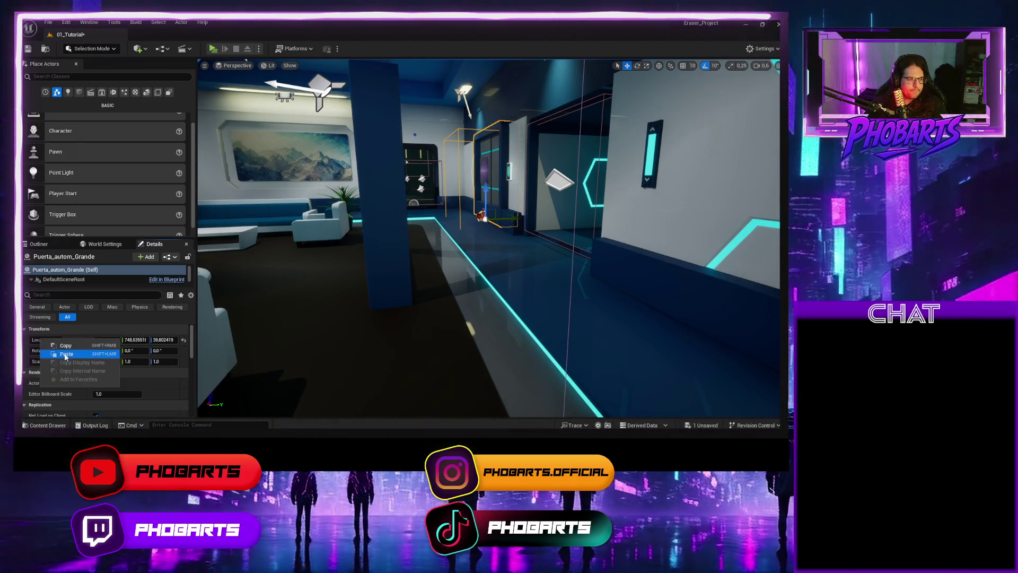
click(66, 354)
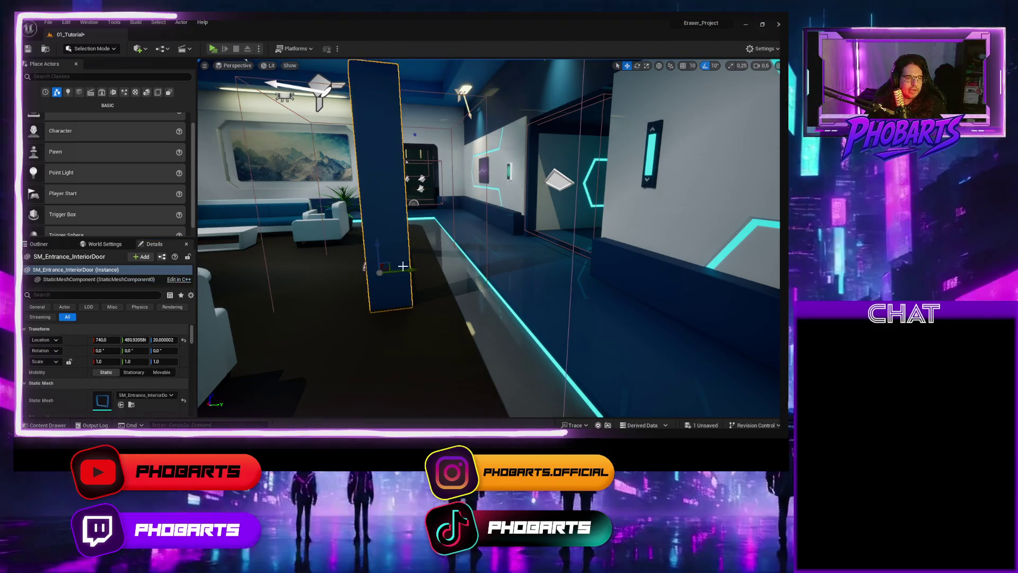
Step: Slide the interior panel aside and move Puerta_autom_Grande along Y into the doorway
click(382, 267)
mouse_move(403, 273)
mouse_down()
mouse_move(523, 275)
mouse_move(504, 276)
mouse_up()
click(390, 227)
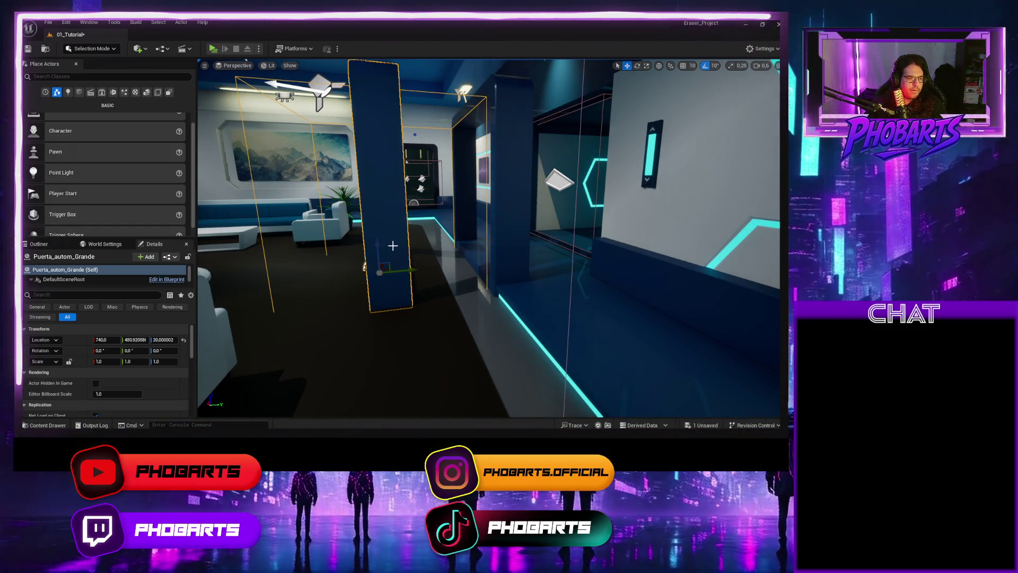
drag(402, 270, 568, 259)
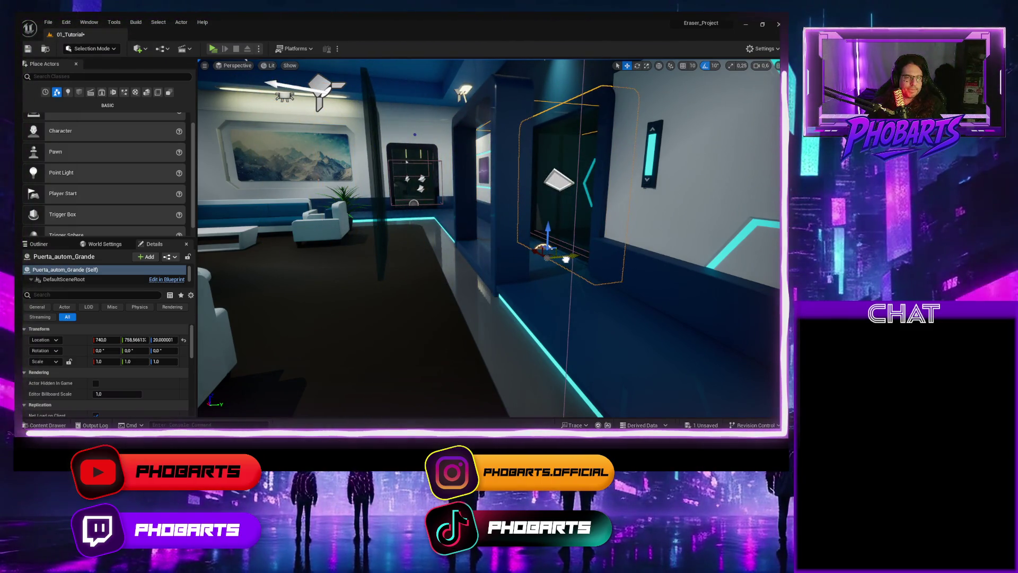
key(f)
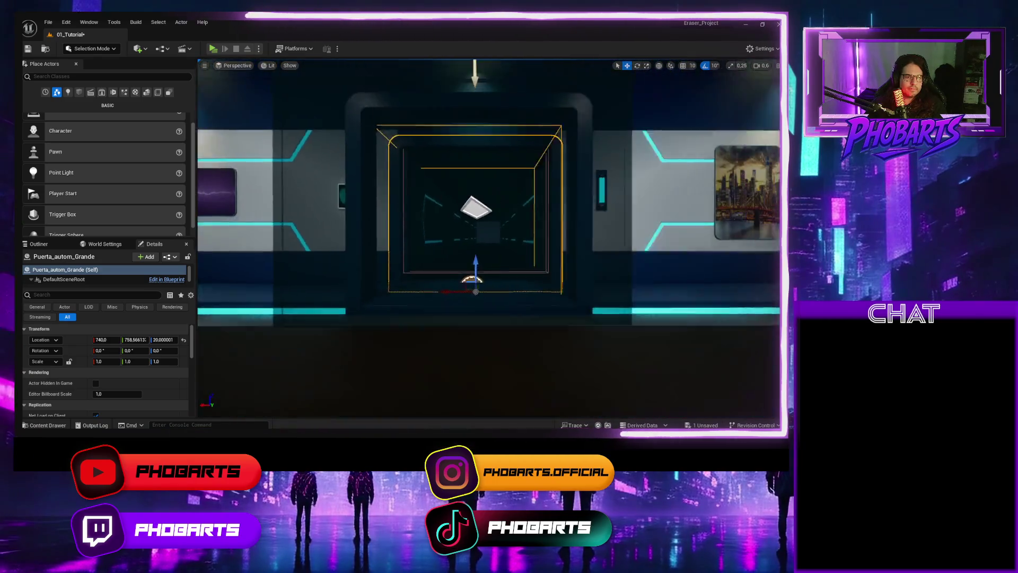
Step: Delete the old interior door and bring the corridor doorway into view
click(458, 187)
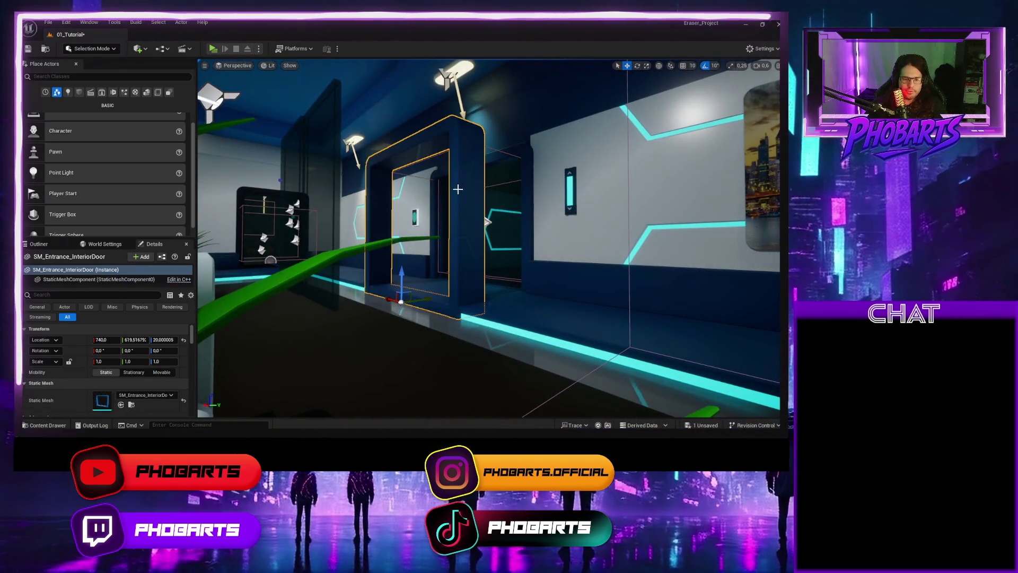
key(Delete)
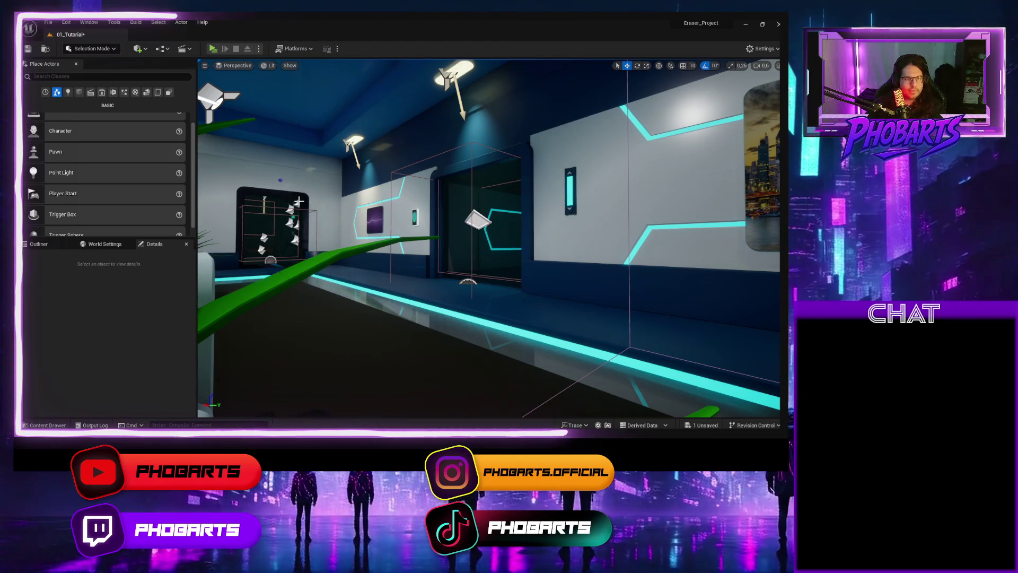
scroll(371, 225, up, 10)
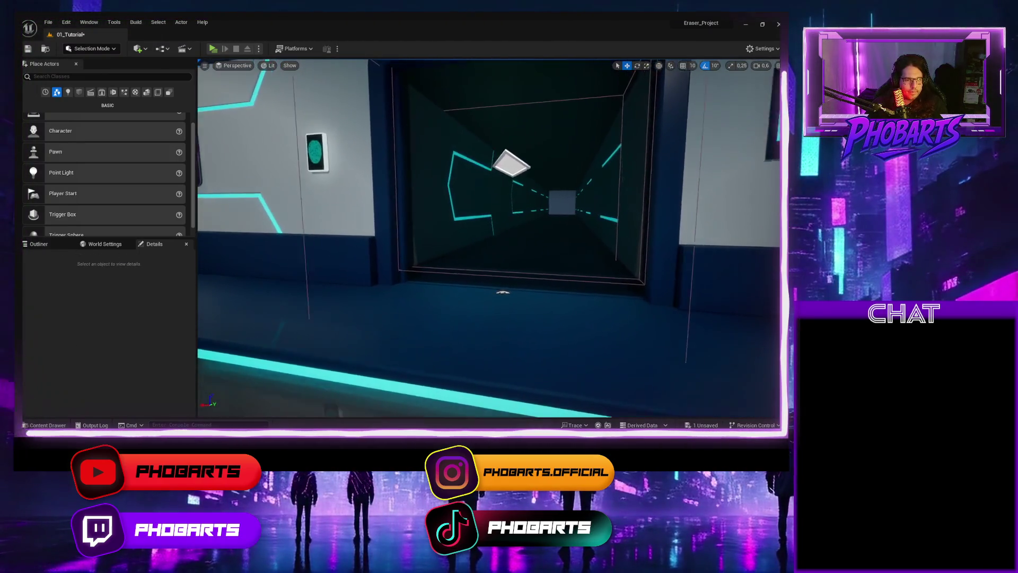
mouse_move(488, 239)
mouse_down()
mouse_move(488, 279)
mouse_move(457, 276)
mouse_move(477, 244)
mouse_move(469, 302)
mouse_up()
mouse_move(486, 349)
mouse_down()
mouse_move(506, 344)
mouse_move(465, 333)
mouse_move(380, 209)
mouse_up()
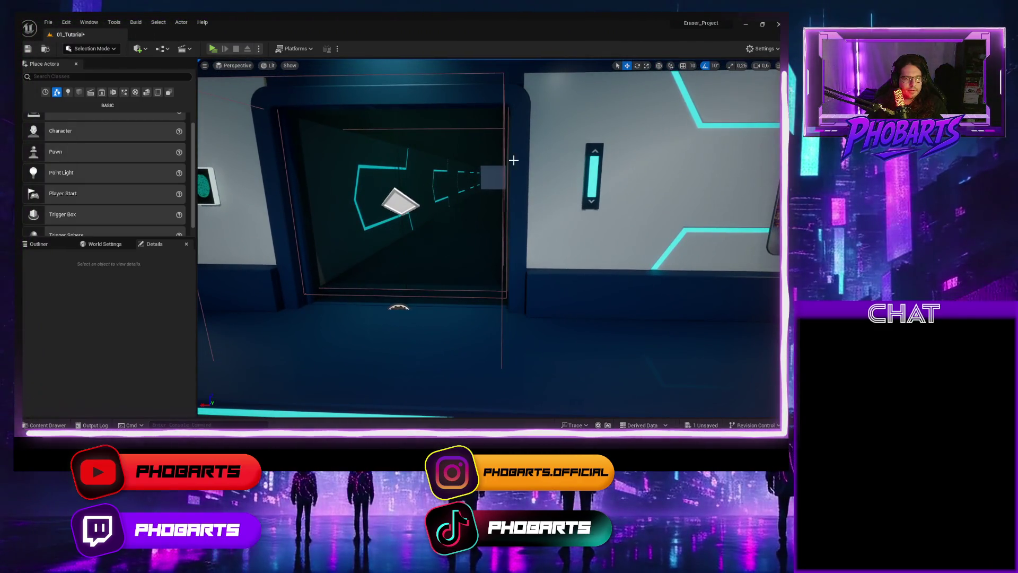
Step: Undo the door's accidental X nudge so it rests at 740.0, 758.97, 20.0
click(486, 217)
drag(382, 324, 385, 323)
key(f)
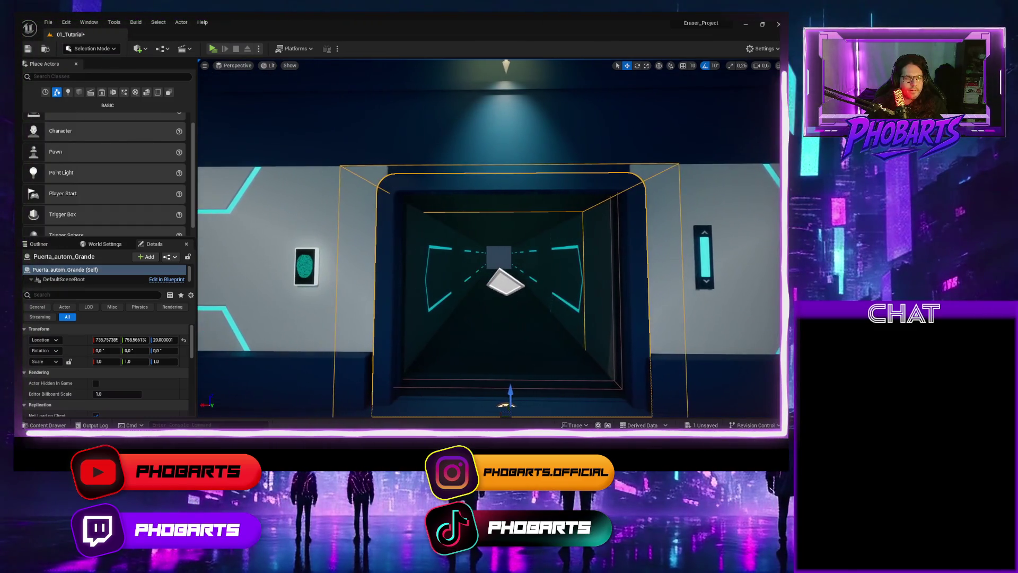
key(ctrl+z)
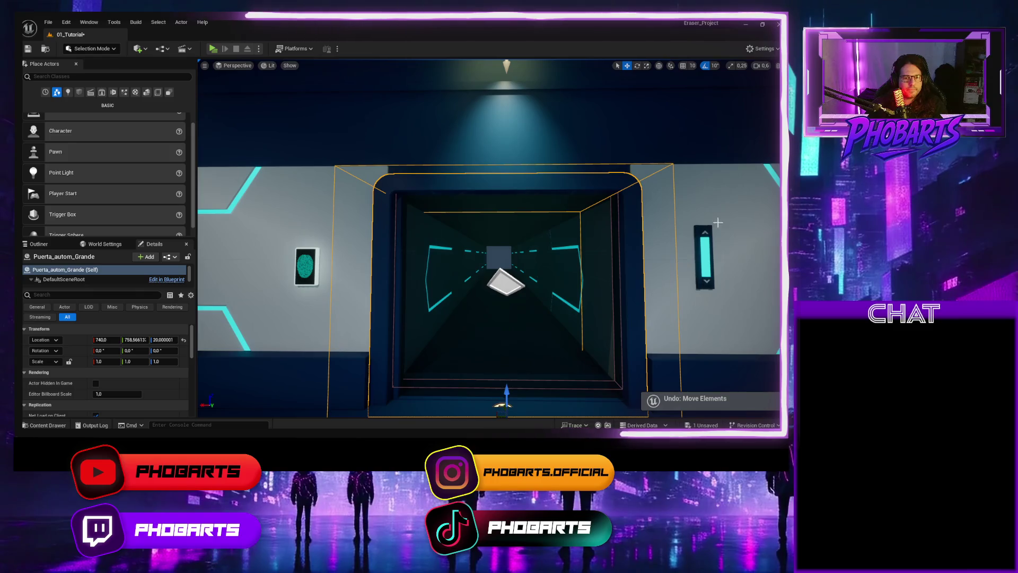
click(727, 200)
key(ctrl+z)
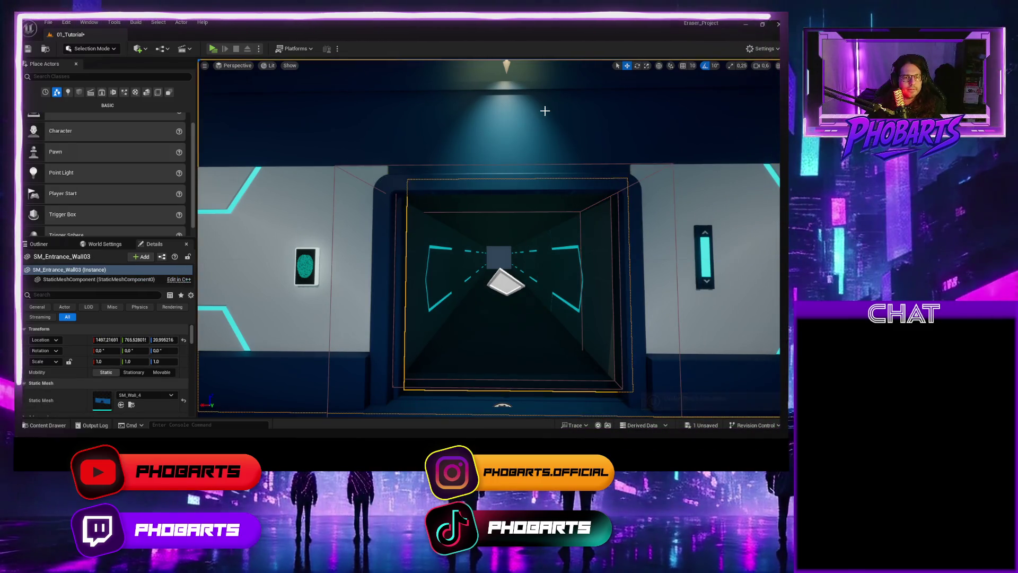
key(f)
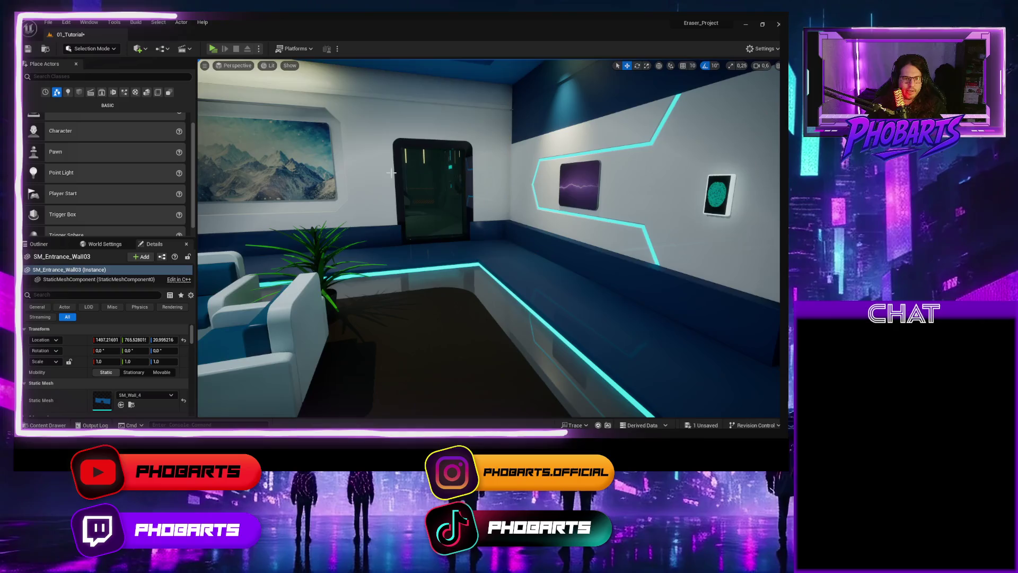
key(w)
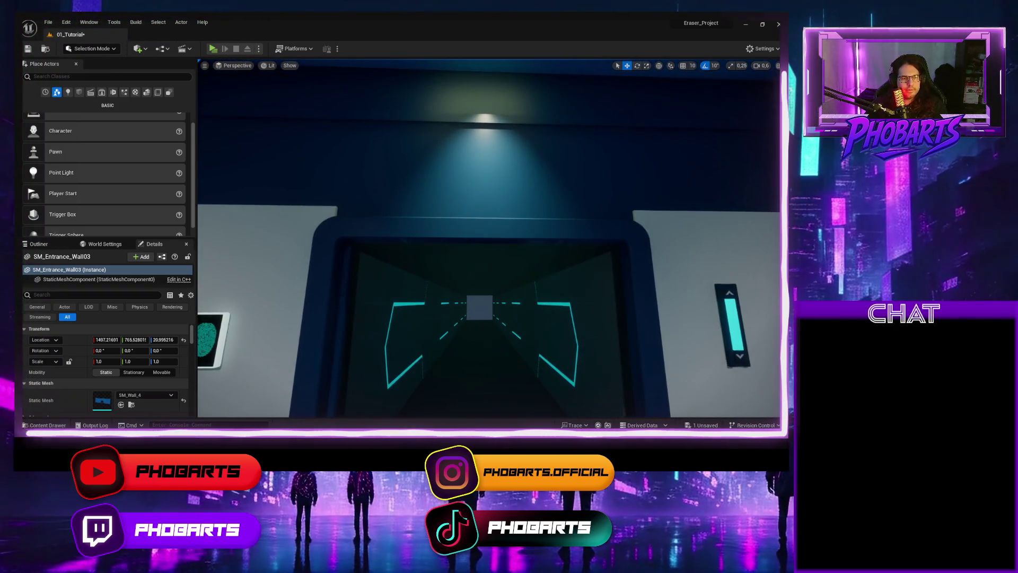
key(a)
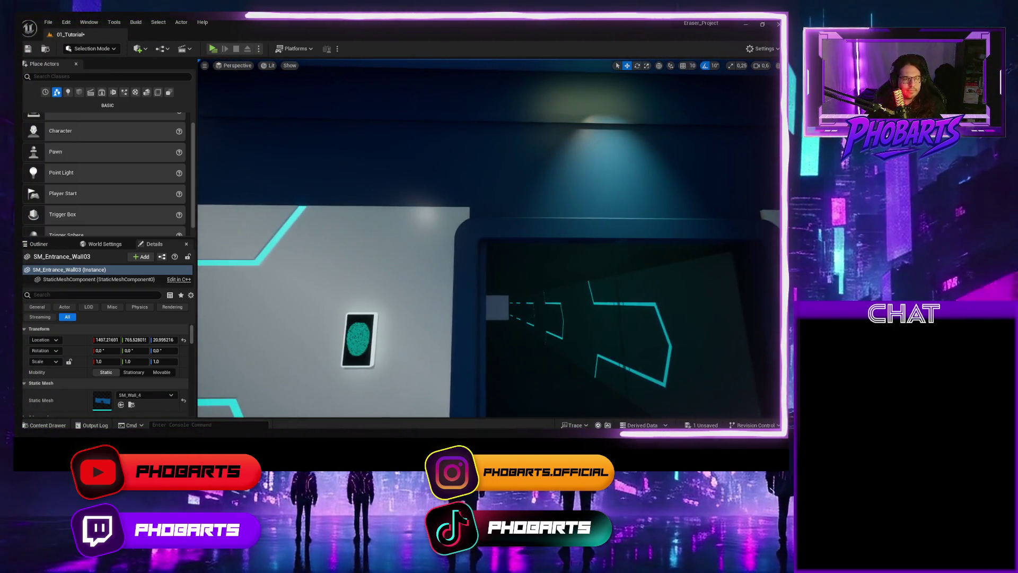
key(d)
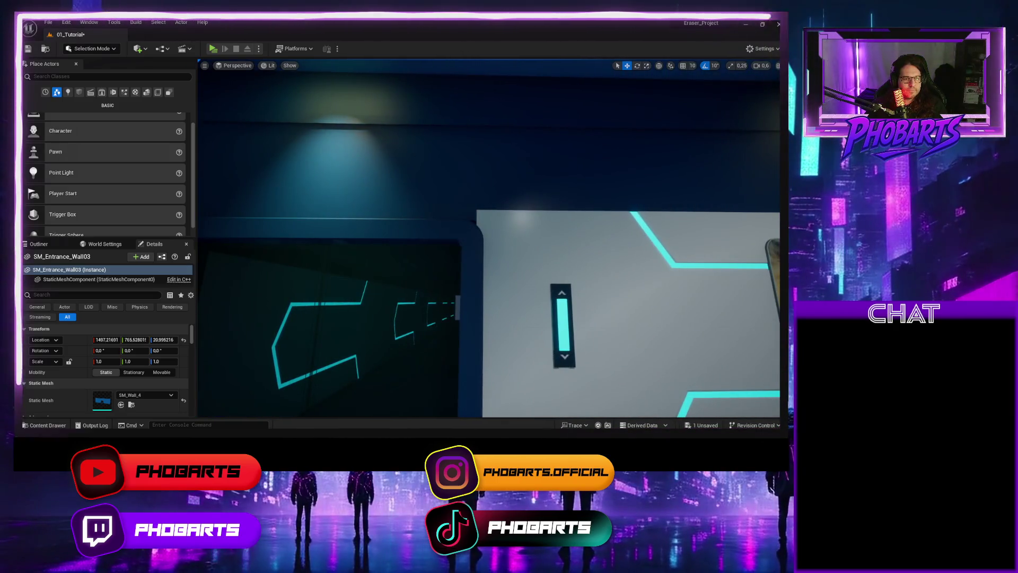
key(a)
key(d)
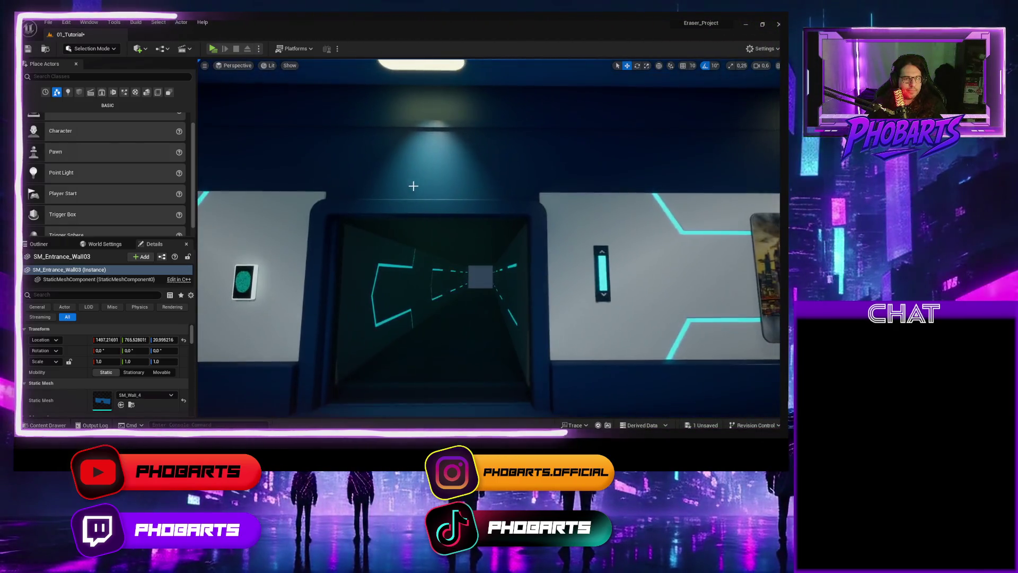
click(436, 288)
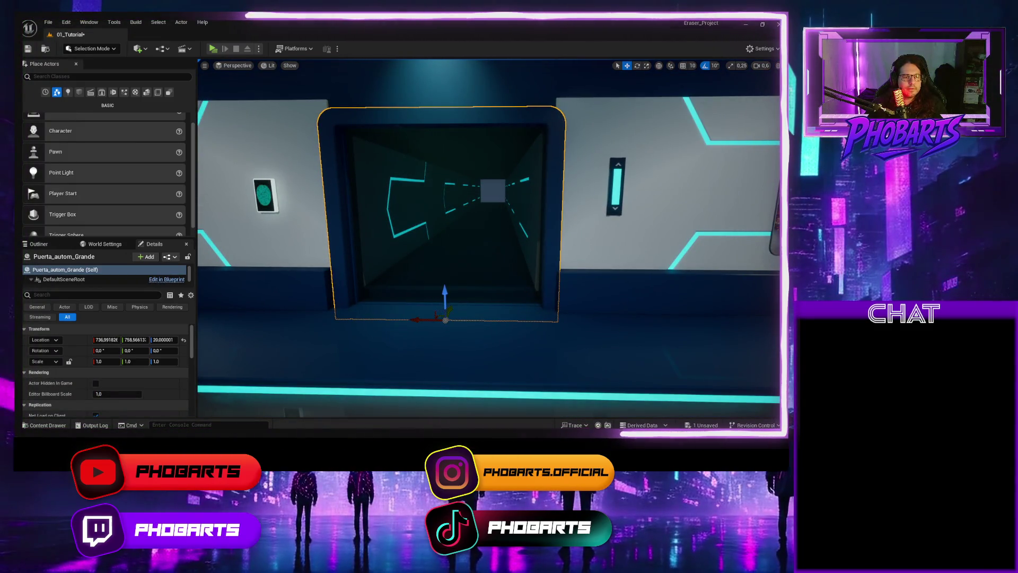
key(a)
key(d)
key(a)
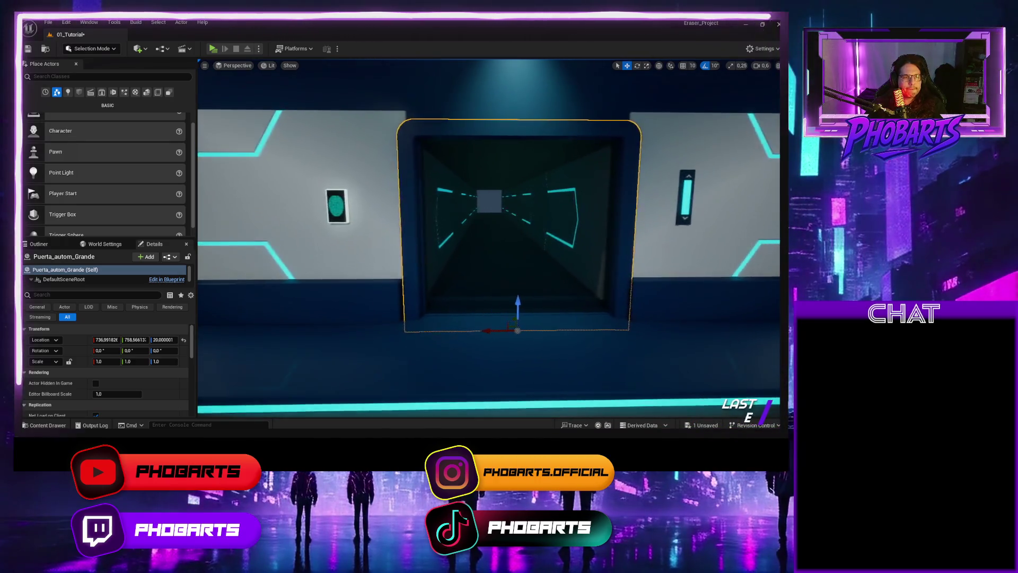
key(w)
key(w)
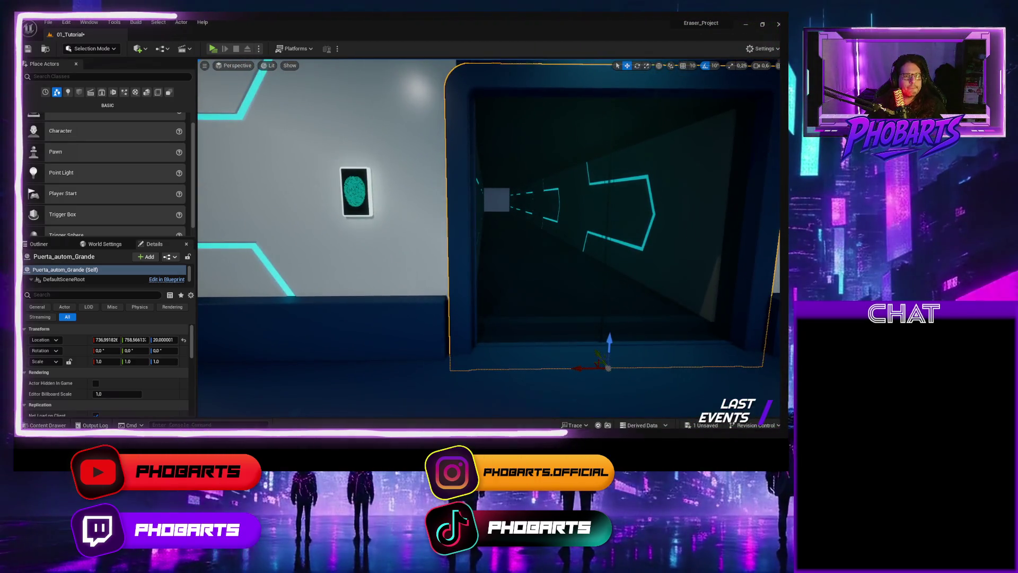
key(d)
key(f)
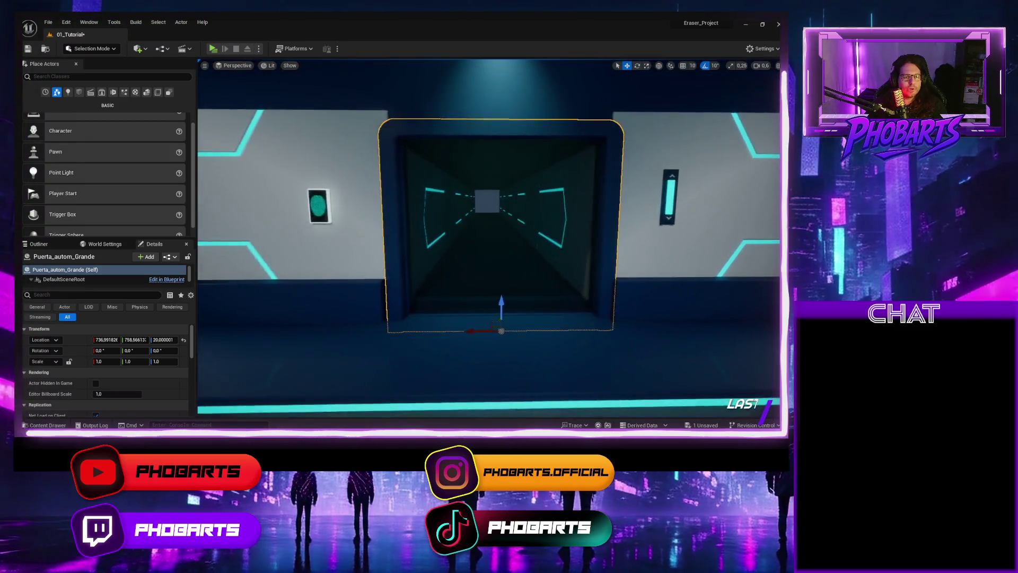
key(w)
key(f)
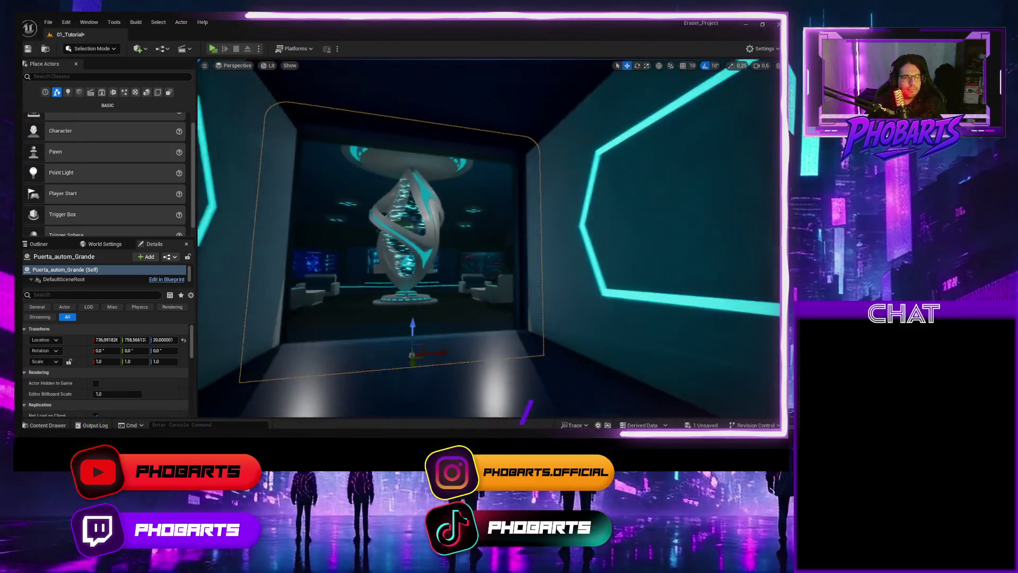
click(377, 378)
click(394, 231)
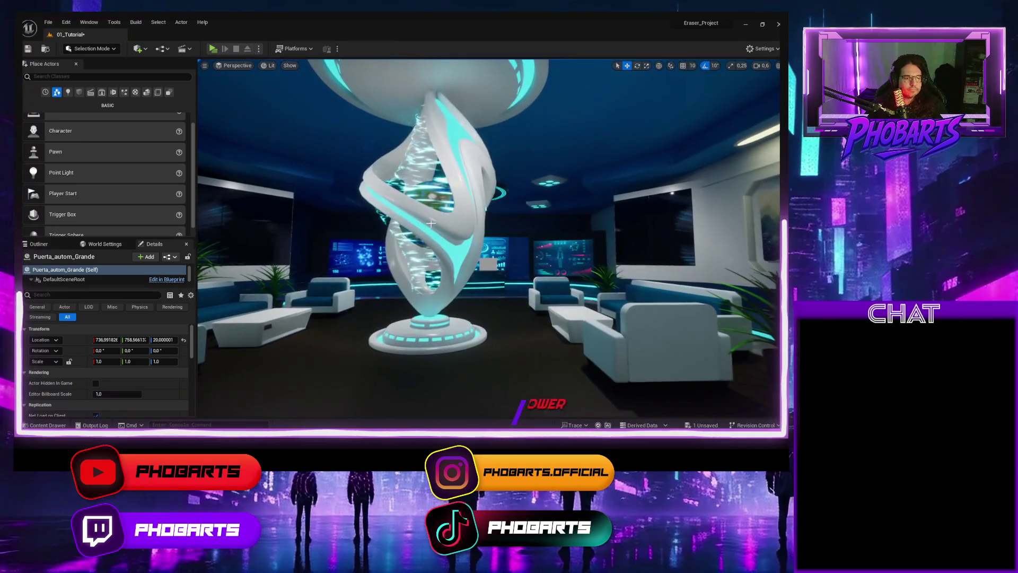
click(477, 202)
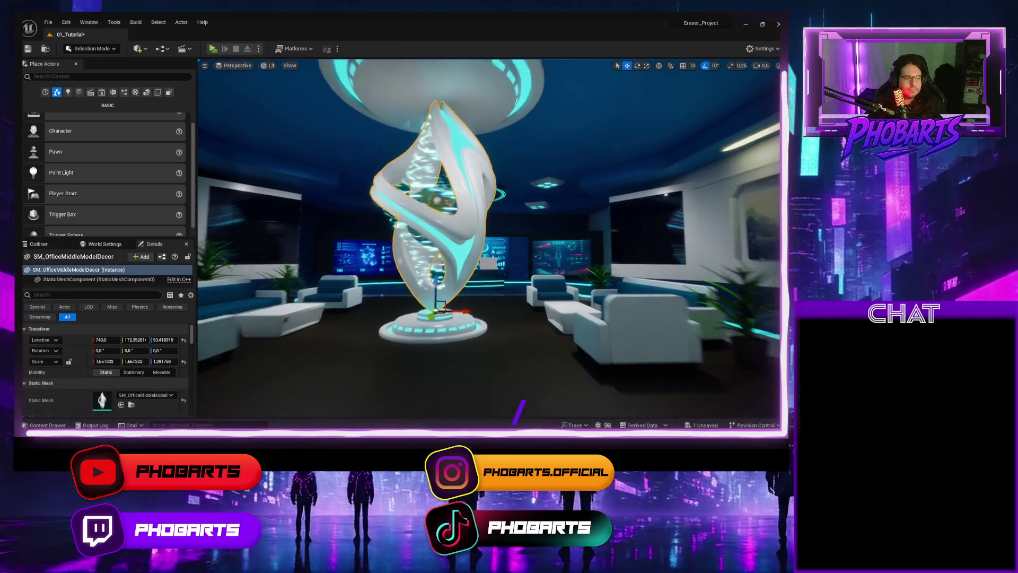
key(f)
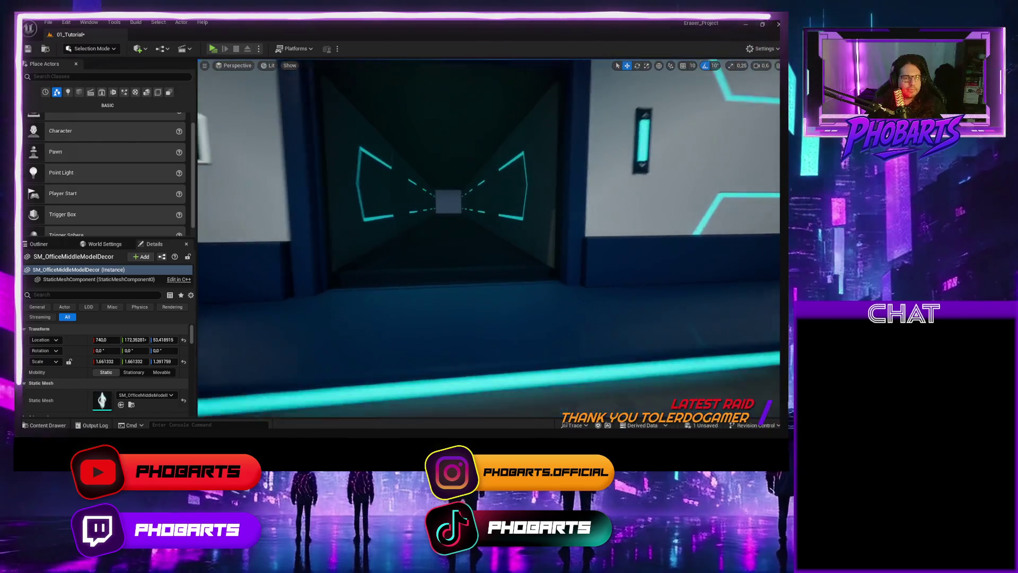
click(212, 49)
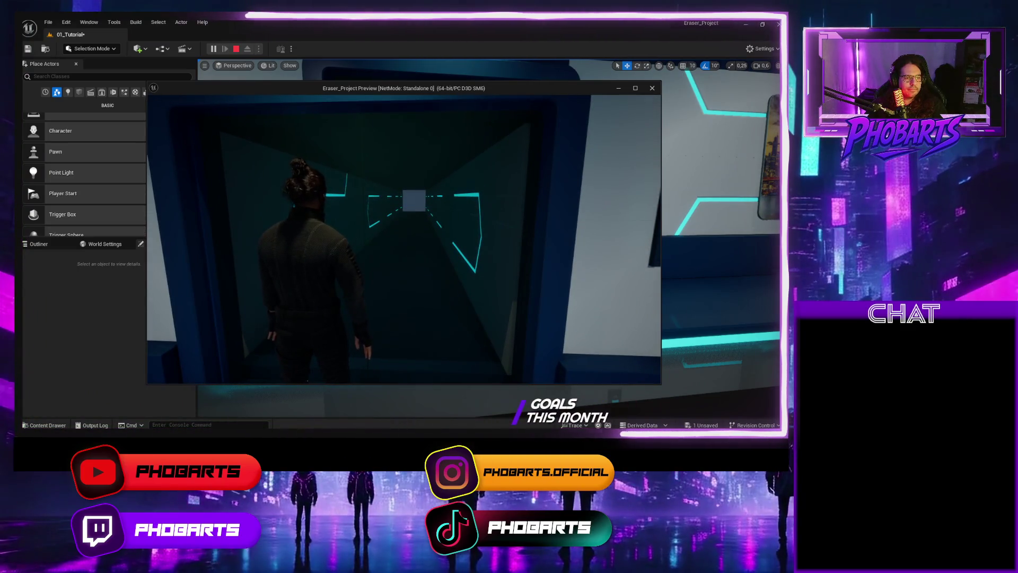
key(a)
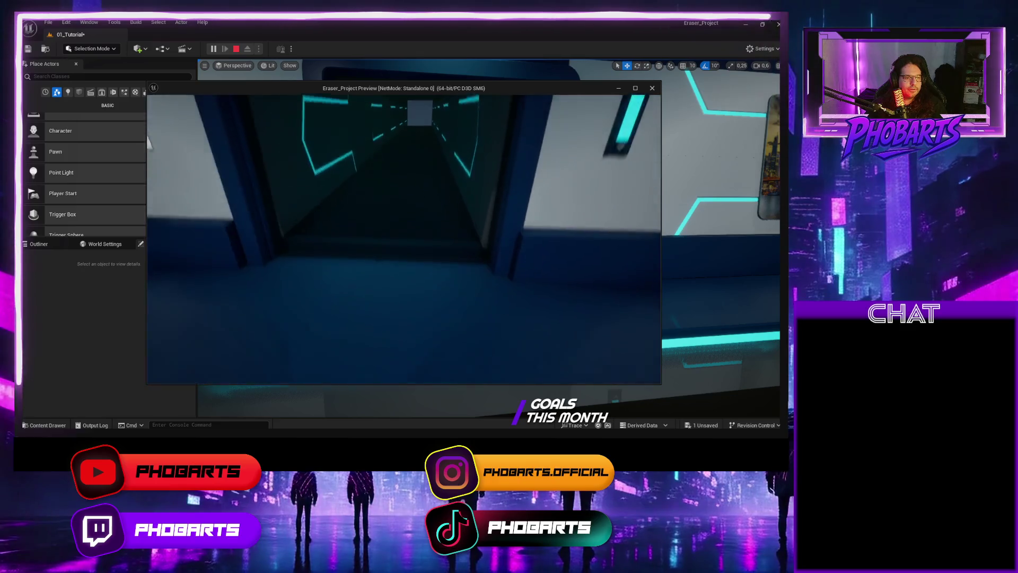
key(w)
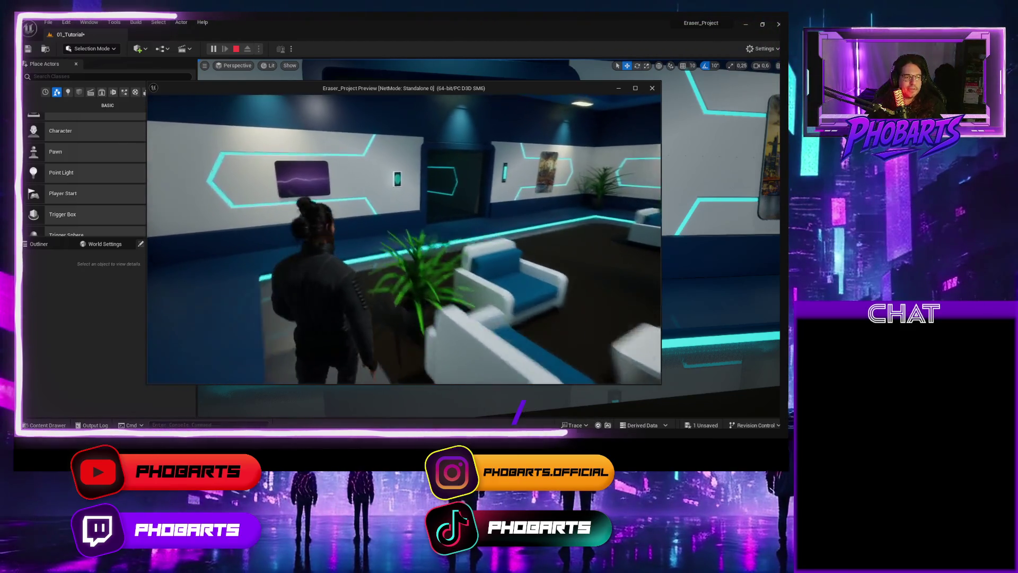
key(w)
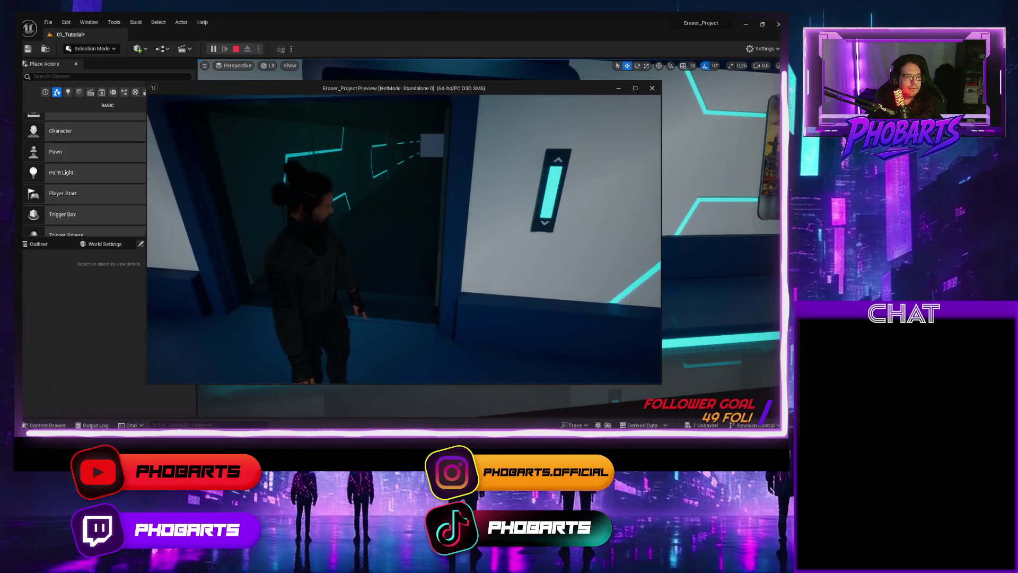
key(Escape)
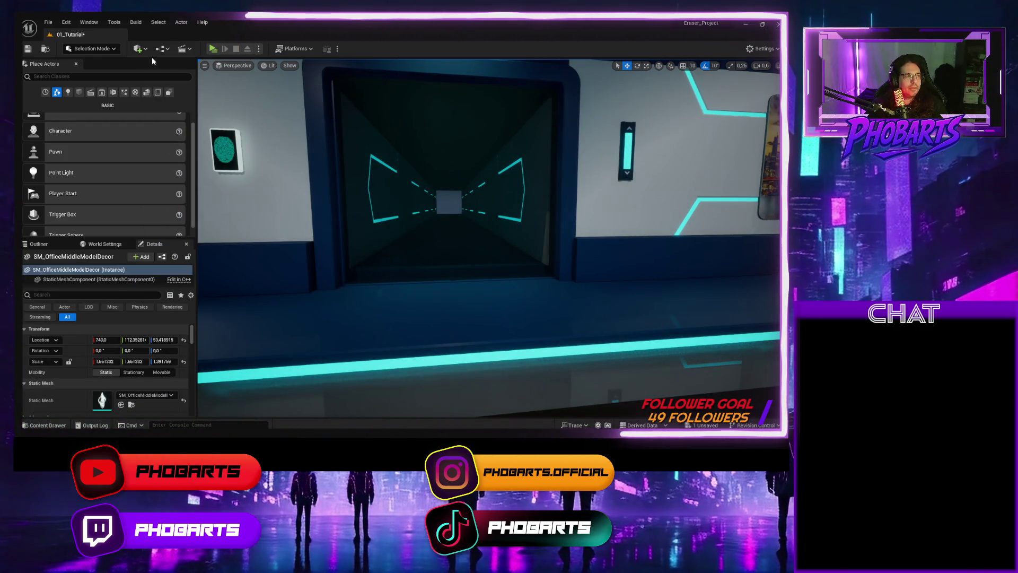
click(356, 186)
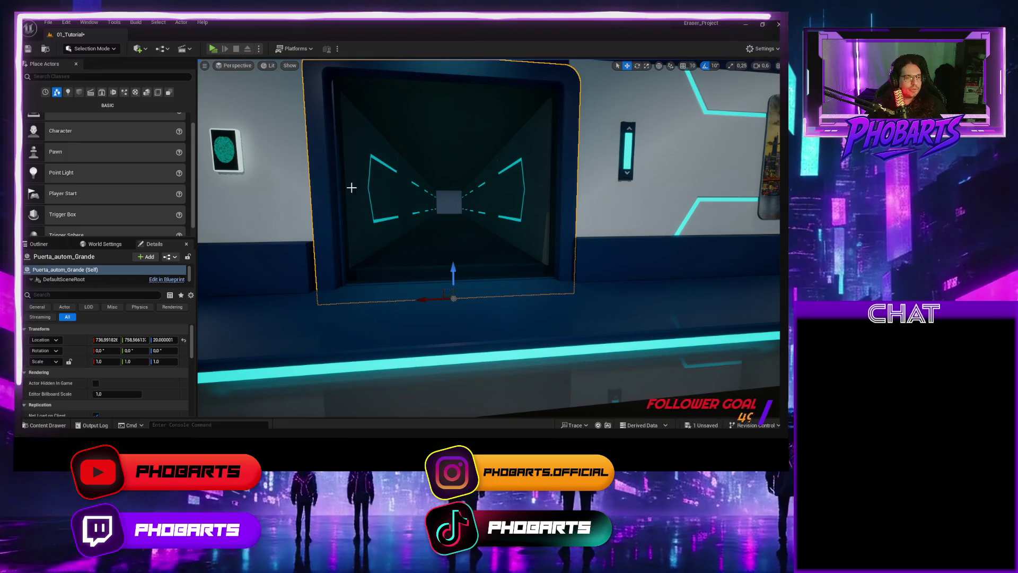
Step: Connect both overlaps' Other Actor pins to their Actor Has Tag targets and compile the door blueprint
click(167, 279)
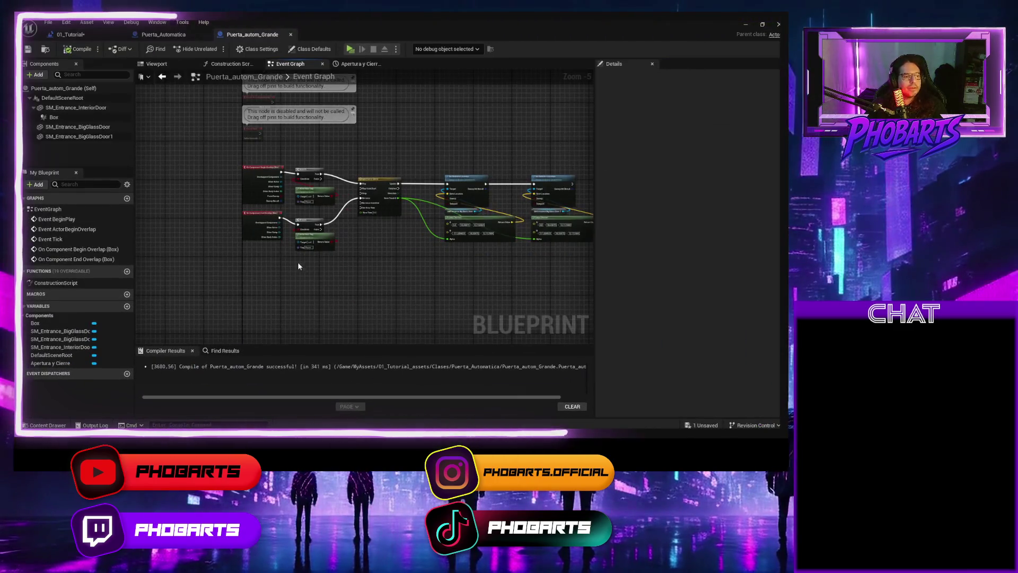
scroll(306, 253, up, 1)
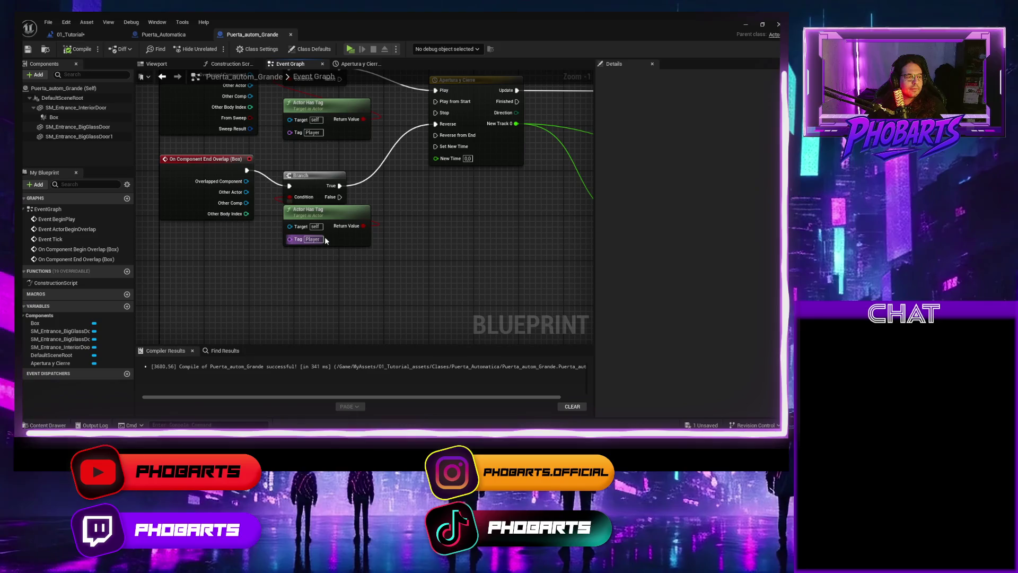
drag(246, 192, 287, 225)
mouse_move(262, 158)
mouse_down()
mouse_move(262, 219)
mouse_move(289, 223)
mouse_up()
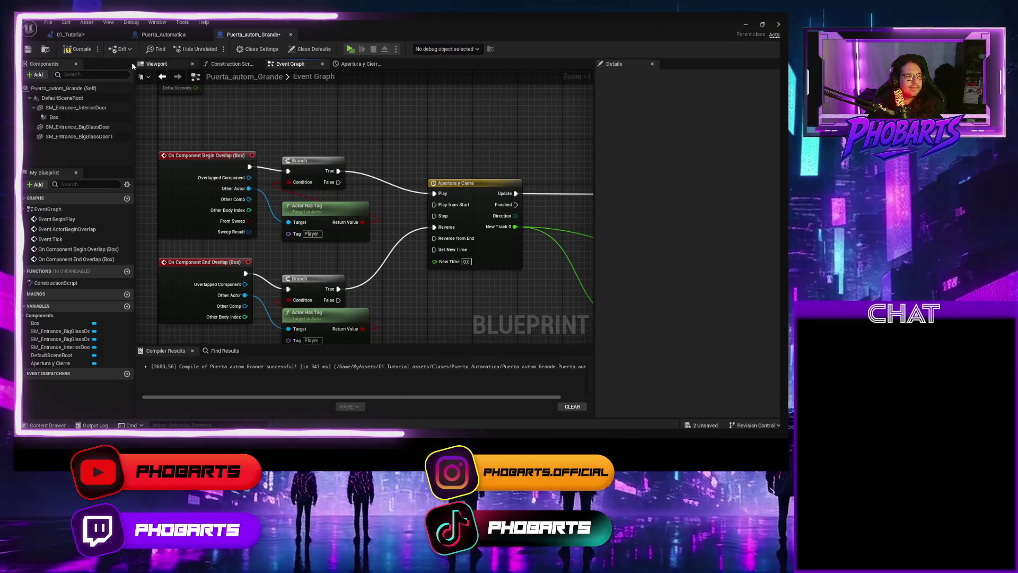
click(80, 49)
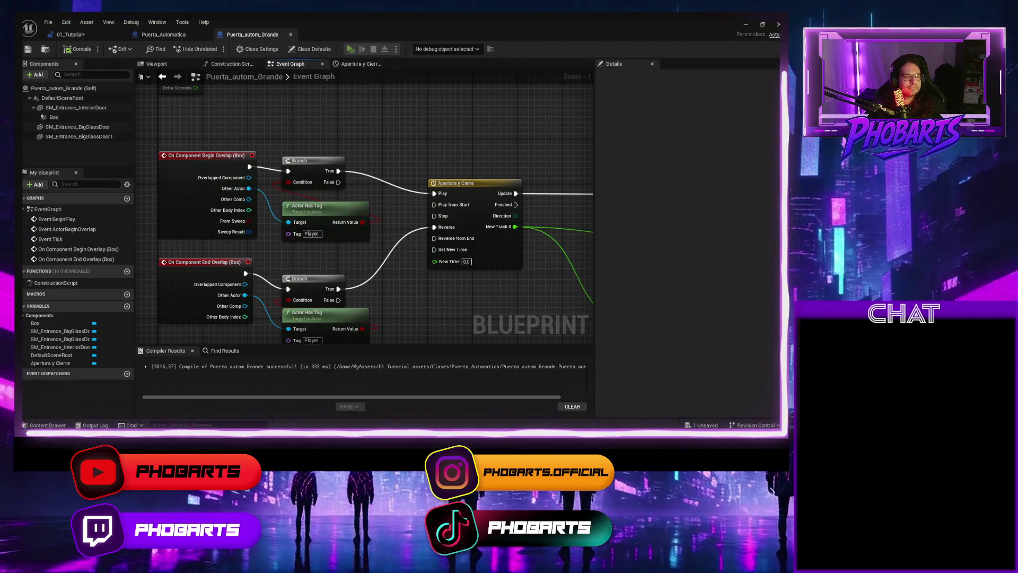
key(alt+p)
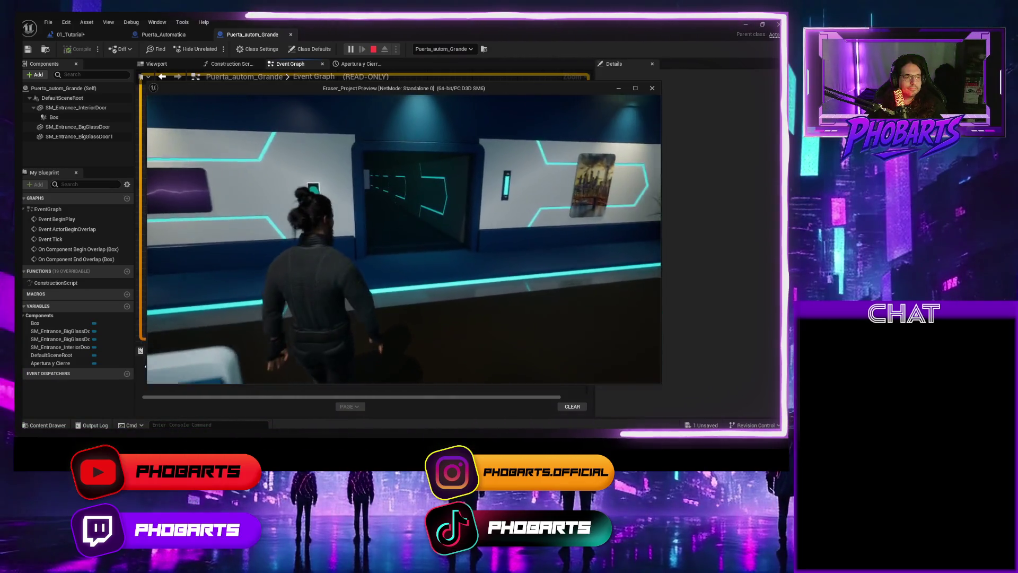
Step: Walk the character through the opening glass door, then end the test and return to the level
key(w)
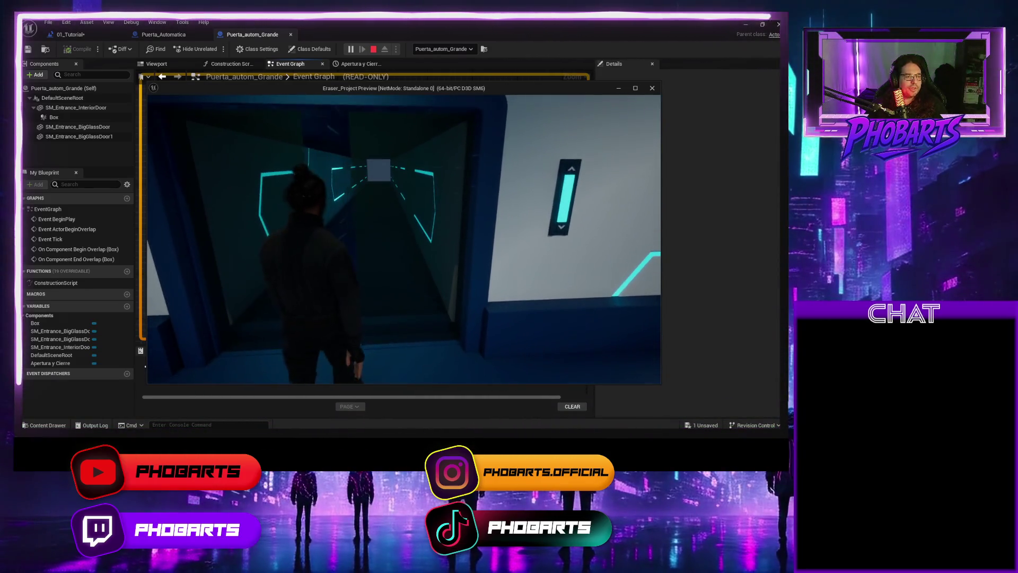
key(w)
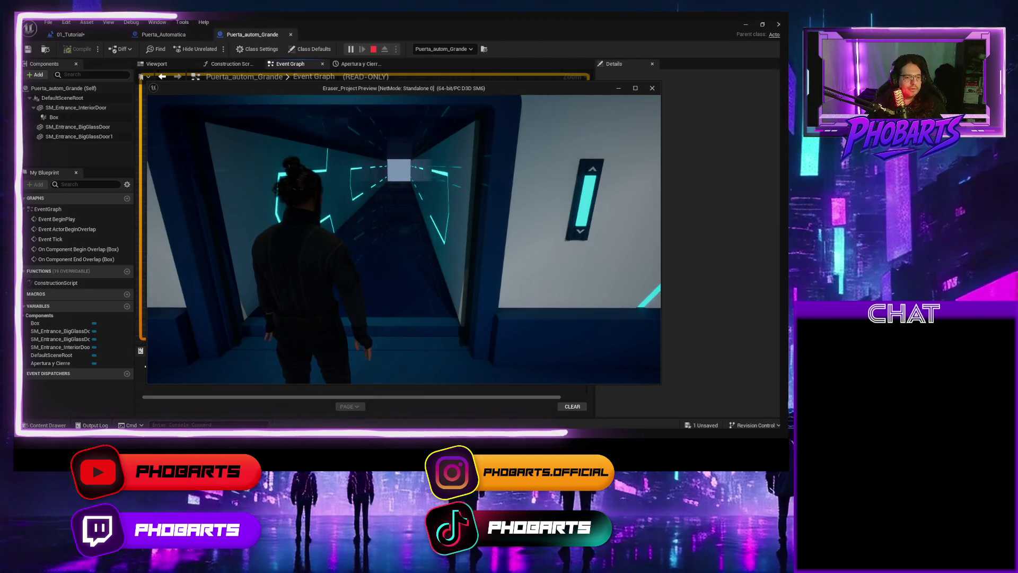
key(w)
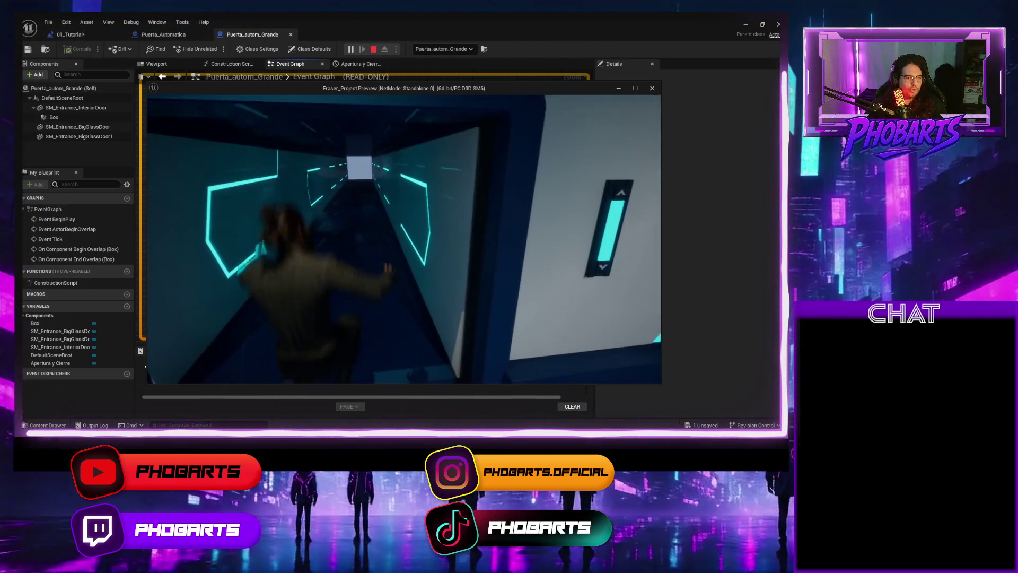
key(w)
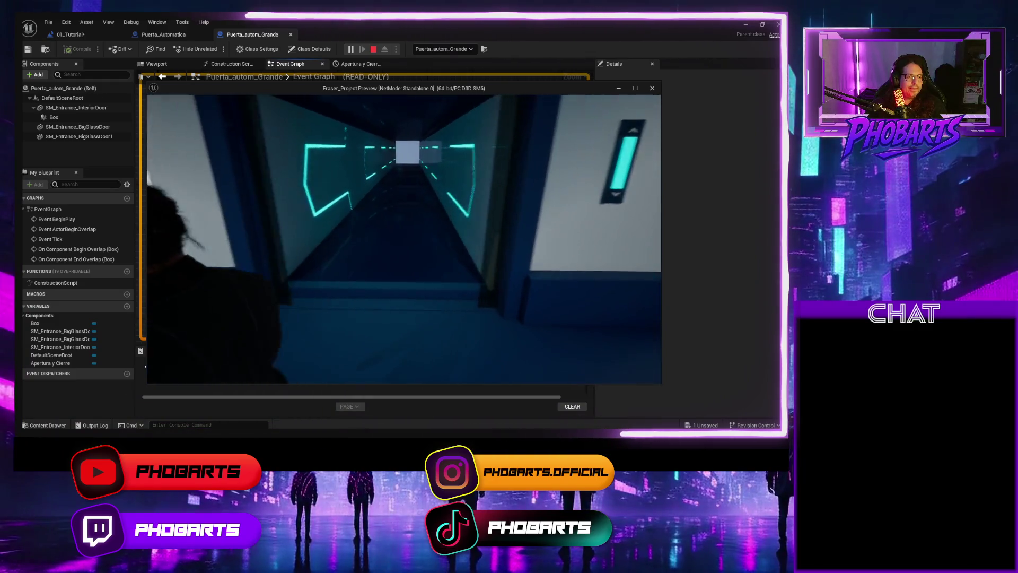
key(w)
key(Escape)
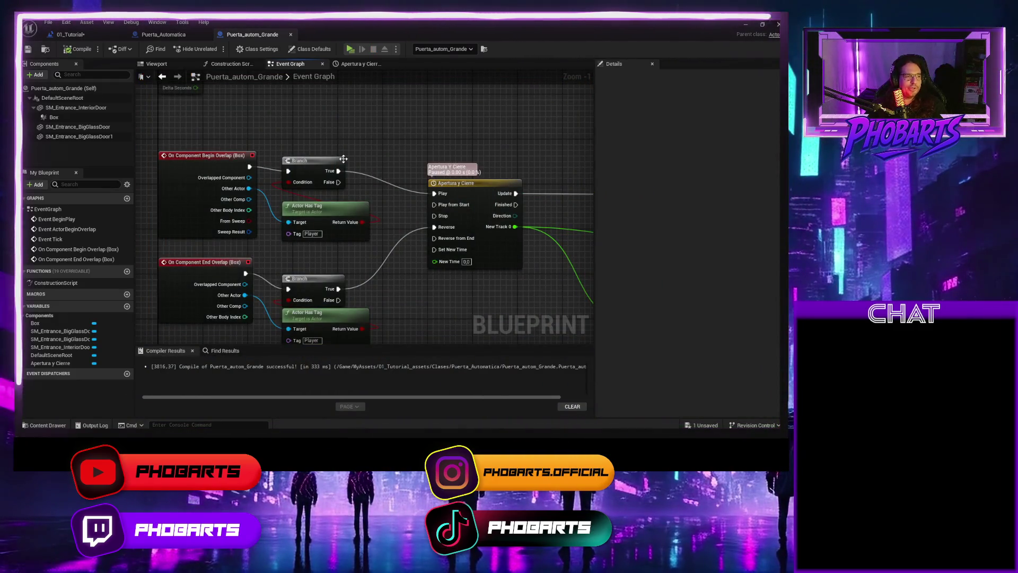
click(746, 24)
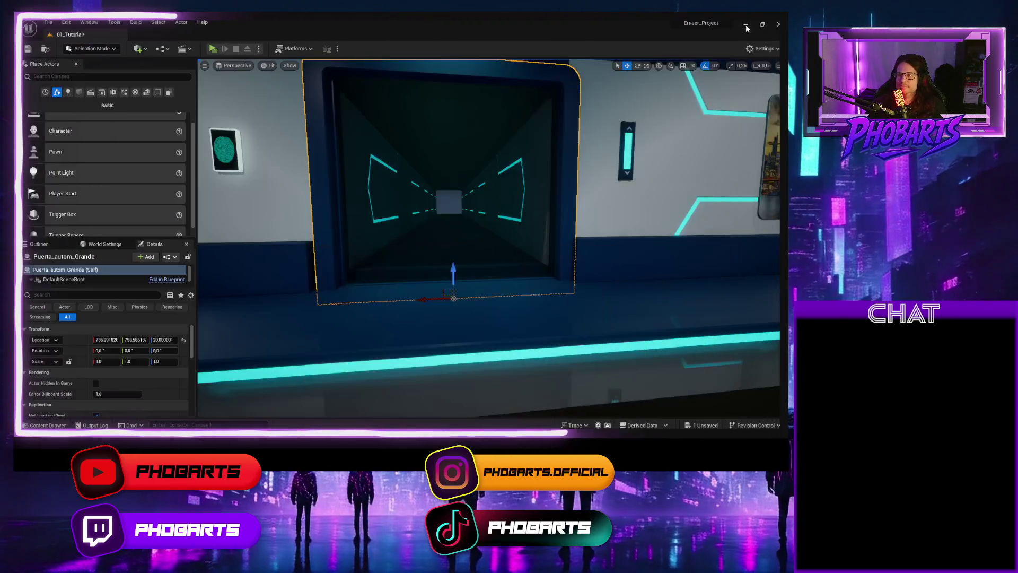
Step: Slide the large door to Y 557.83 and locate the entrance wall's SM_Wall_4 mesh asset
drag(494, 111, 514, 250)
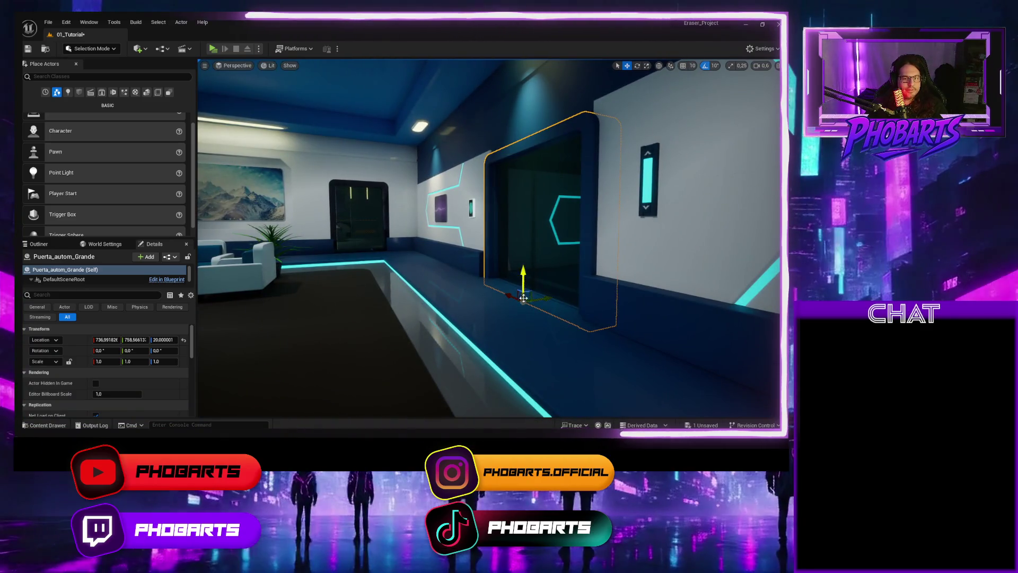
mouse_move(540, 300)
mouse_down()
mouse_move(474, 293)
mouse_move(460, 282)
mouse_up()
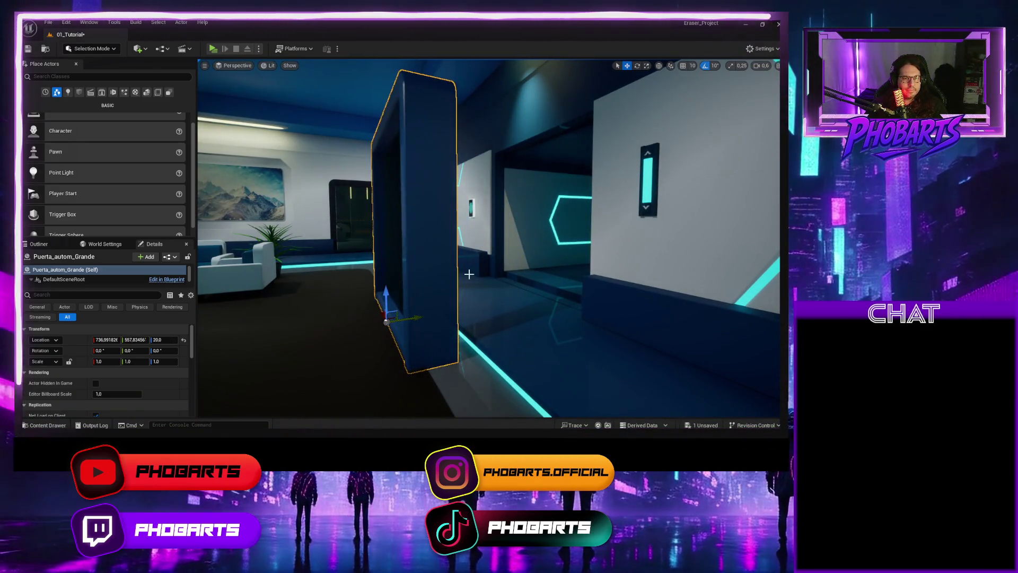
click(561, 138)
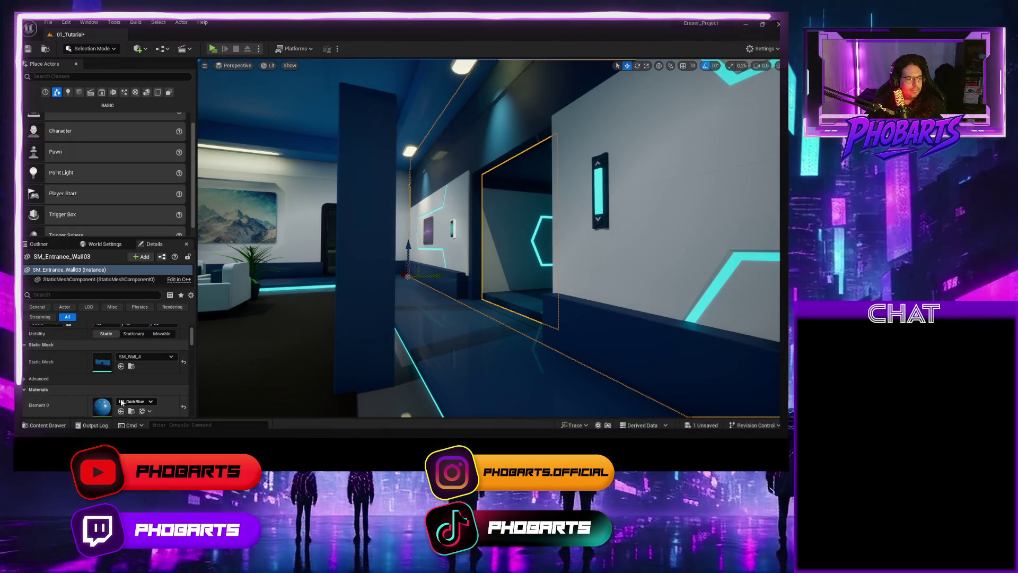
click(120, 404)
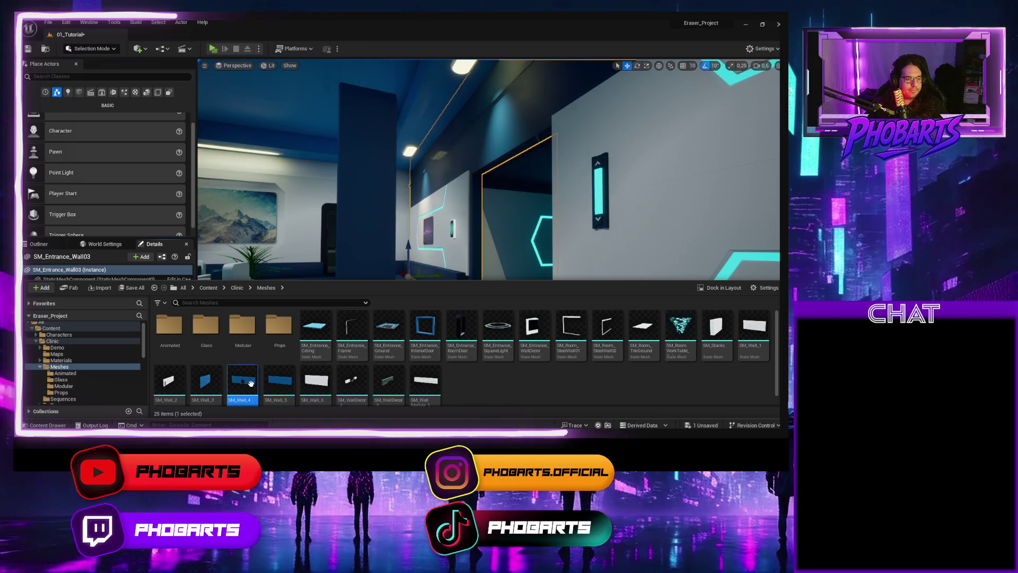
Step: Open SM_Wall_4 in the Static Mesh Editor and add a box simplified collision
double_click(252, 383)
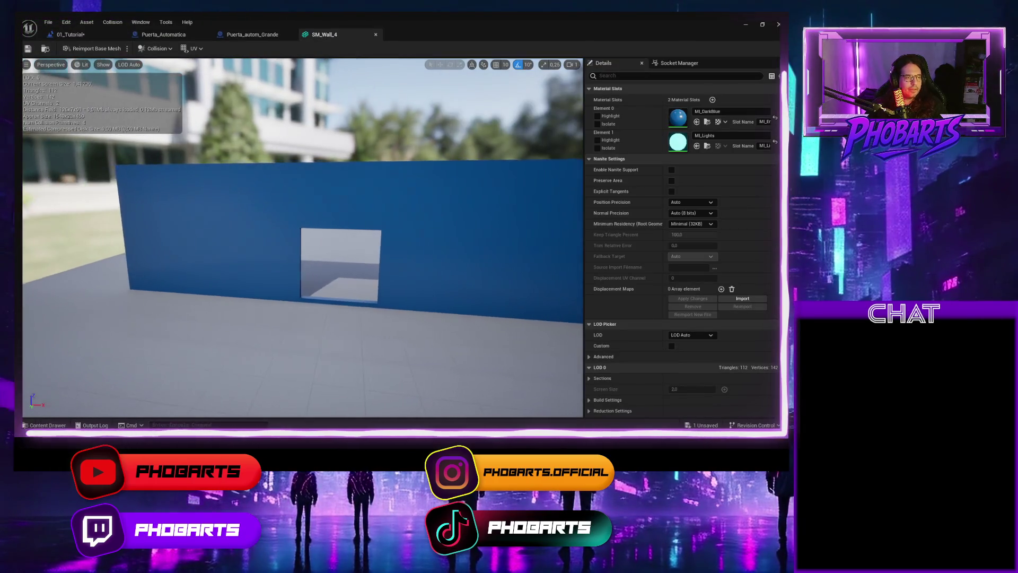
click(111, 23)
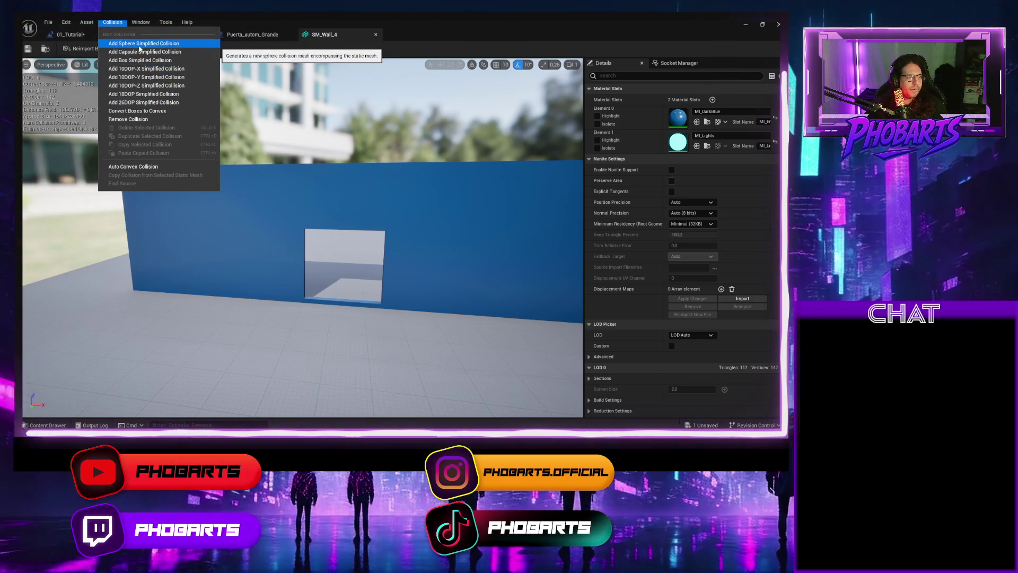
key(Escape)
click(169, 49)
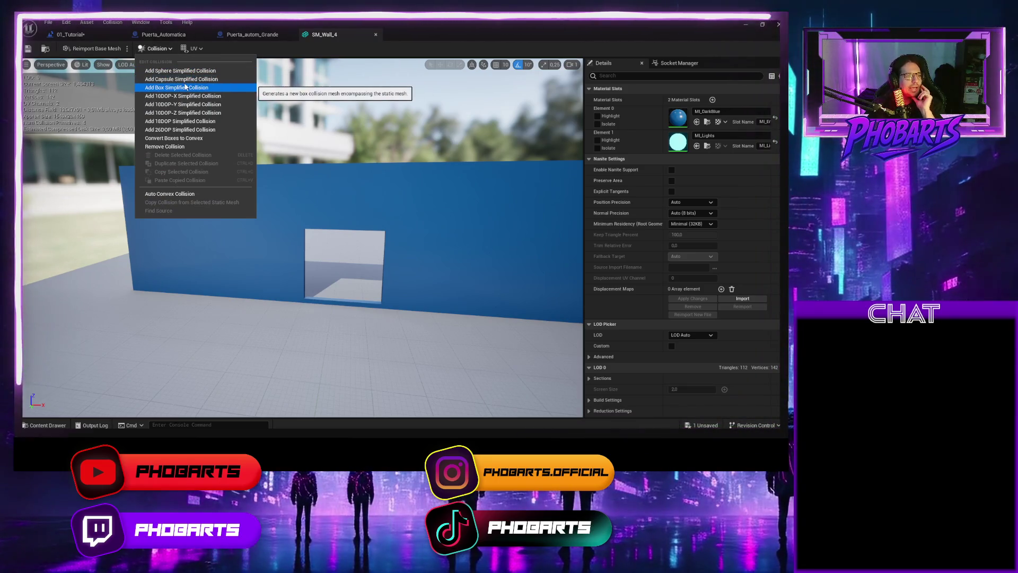
click(195, 49)
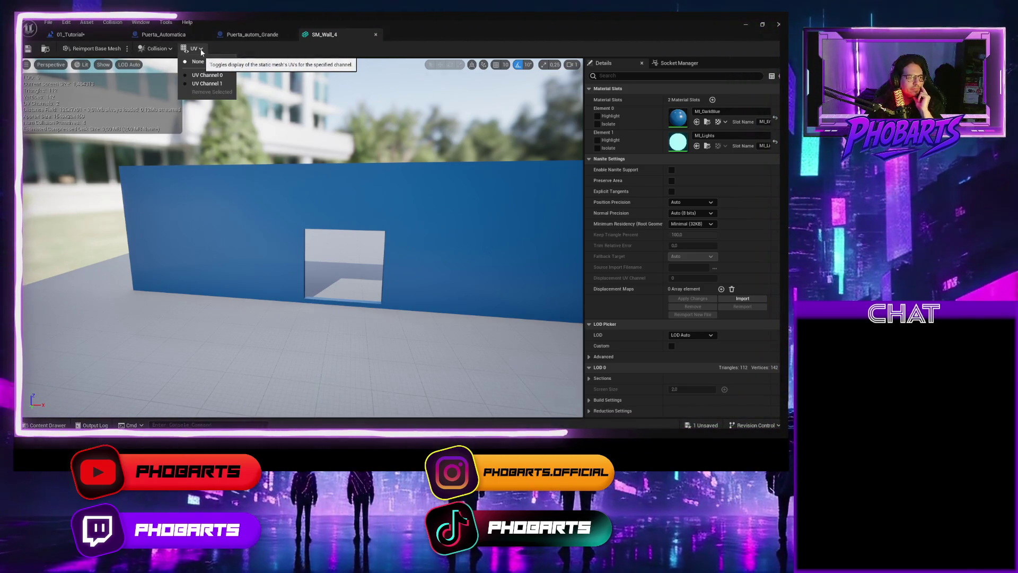
click(169, 49)
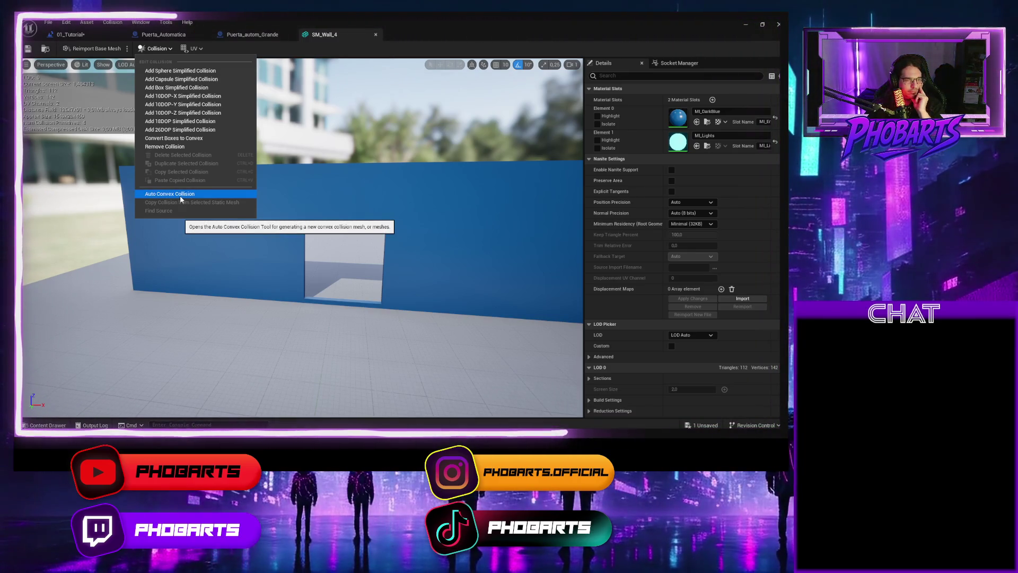
click(172, 88)
mouse_move(313, 224)
mouse_down()
mouse_move(361, 228)
mouse_move(245, 207)
mouse_up()
Step: Rotate the wall's box collision and move it toward the window's lower-left corner
click(244, 208)
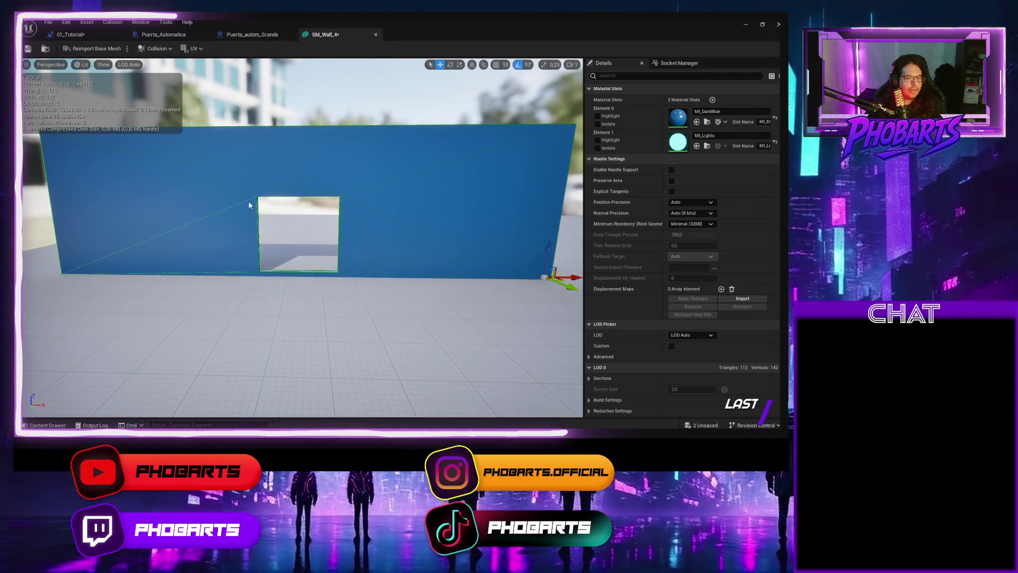
key(e)
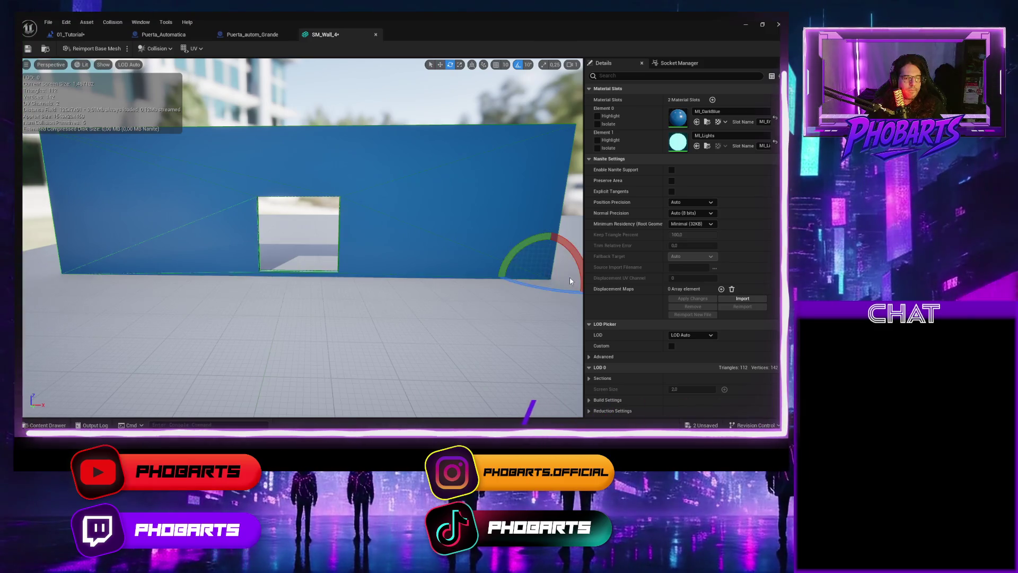
drag(564, 275, 563, 278)
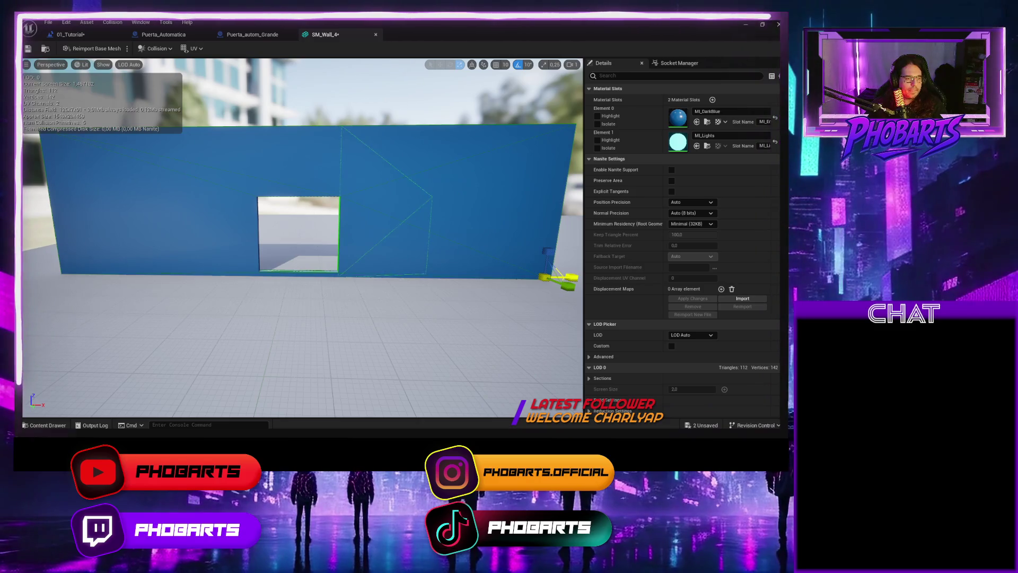
drag(486, 287, 467, 228)
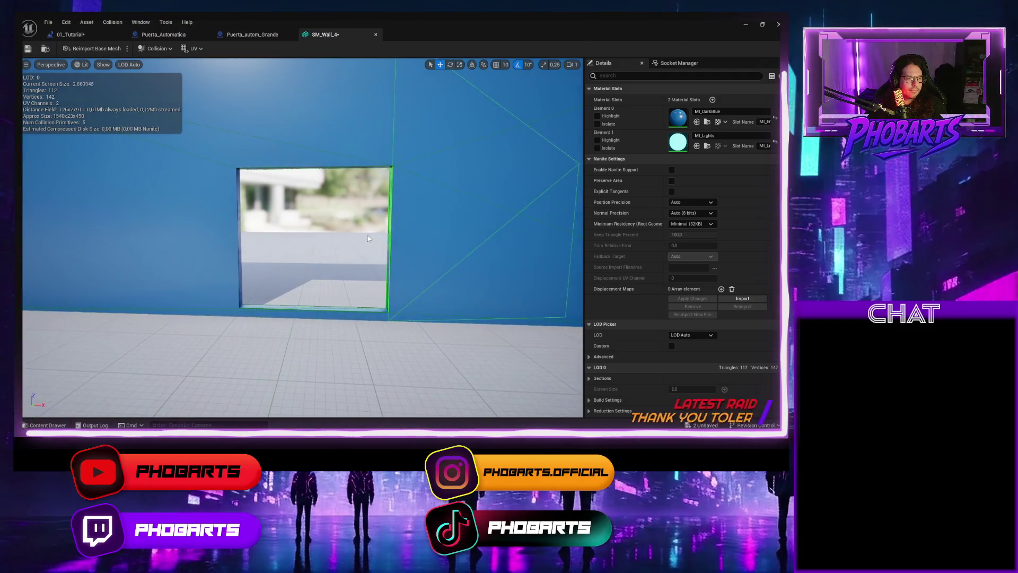
mouse_move(300, 144)
mouse_down()
mouse_move(301, 180)
mouse_move(326, 164)
mouse_up()
key(e)
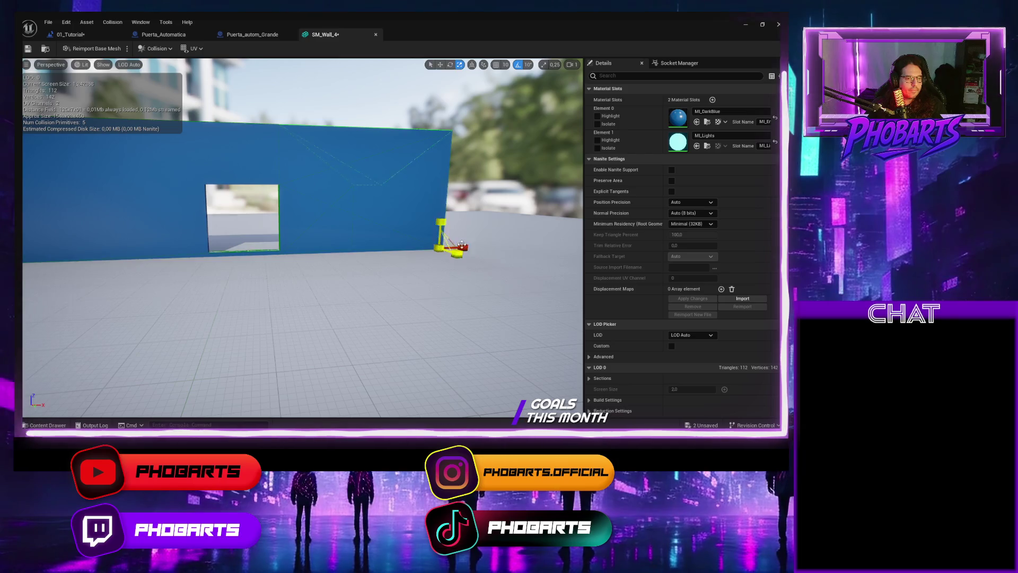
drag(444, 248, 240, 249)
mouse_move(302, 239)
mouse_down()
mouse_move(254, 239)
mouse_move(328, 233)
mouse_move(244, 228)
mouse_move(405, 228)
mouse_move(392, 228)
mouse_move(398, 152)
mouse_move(399, 217)
mouse_move(440, 219)
mouse_move(253, 176)
mouse_move(191, 132)
mouse_move(227, 202)
mouse_move(229, 249)
mouse_up()
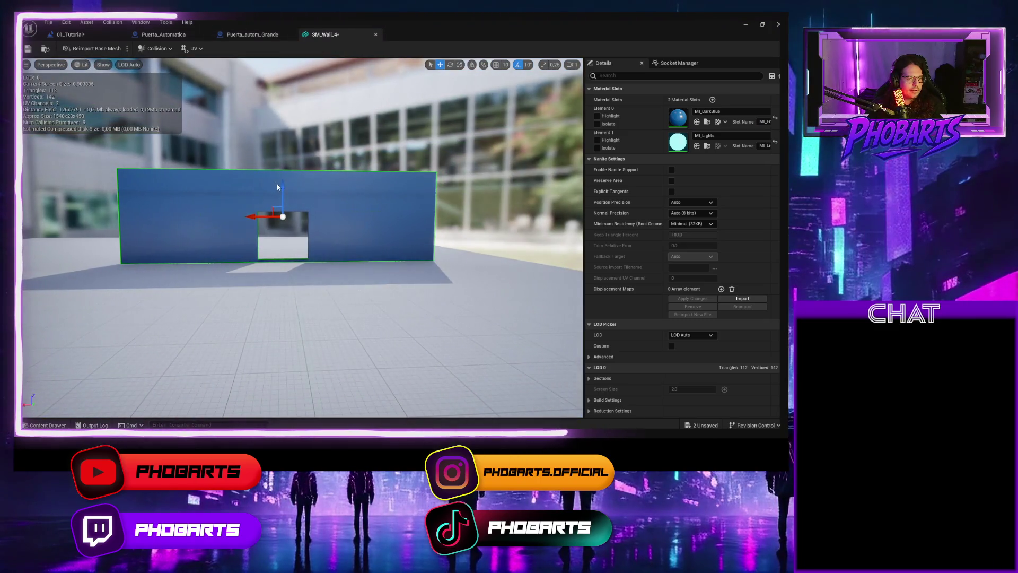
Step: Adjust the collision box's height along Z, undo the last move, and save SM_Wall_4
drag(282, 185, 284, 165)
drag(284, 128, 282, 169)
key(e)
key(r)
key(w)
key(e)
scroll(290, 234, up, 10)
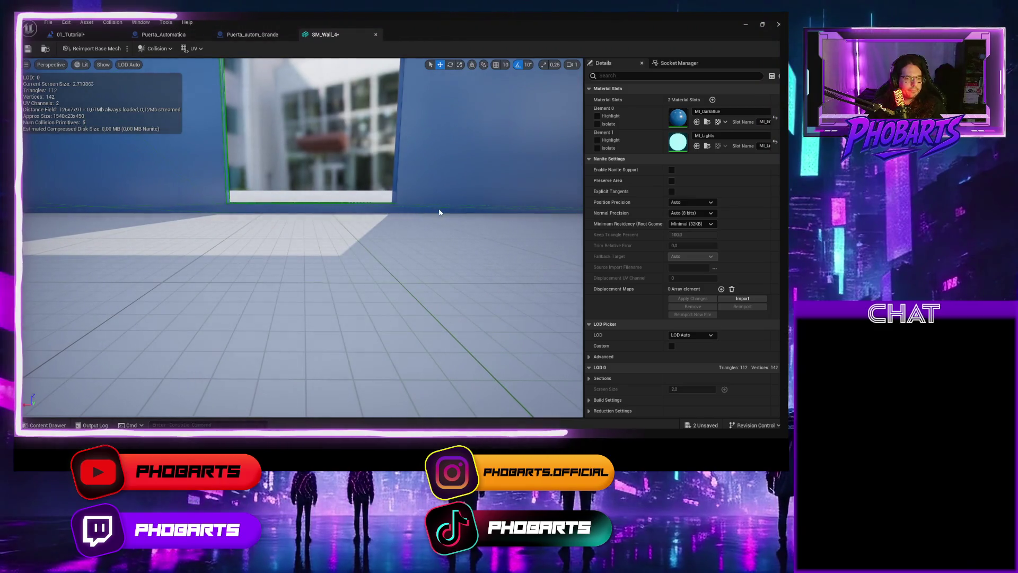
scroll(363, 206, down, 10)
scroll(391, 219, down, 1)
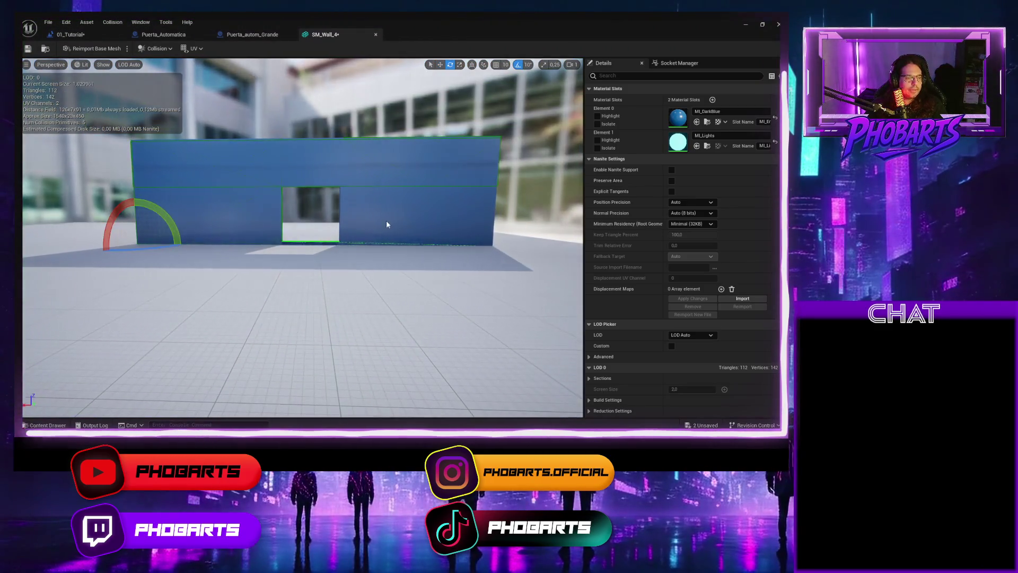
mouse_move(137, 217)
mouse_down()
mouse_move(139, 151)
mouse_move(139, 212)
mouse_up()
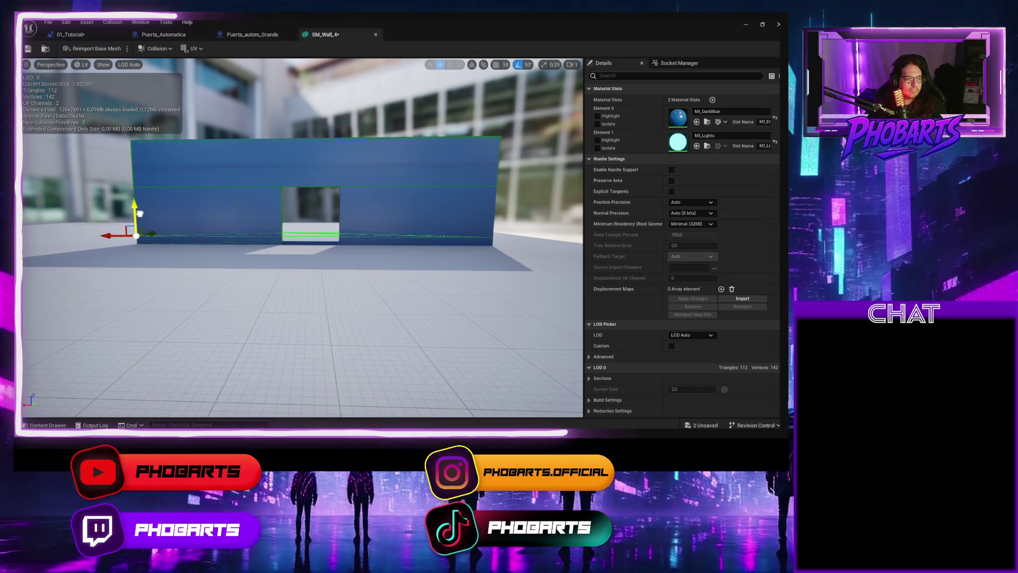
key(ctrl+z)
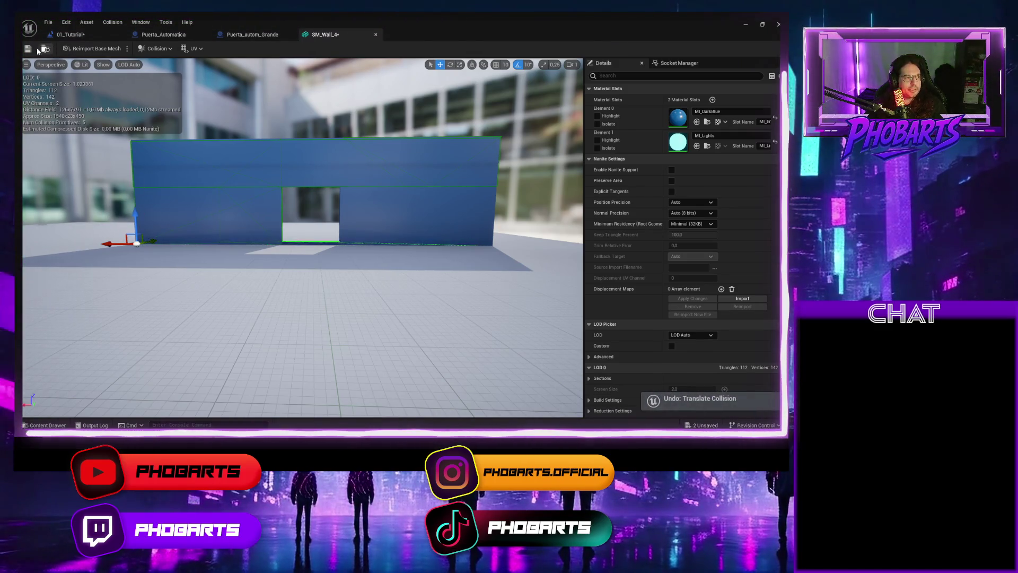
key(ctrl+s)
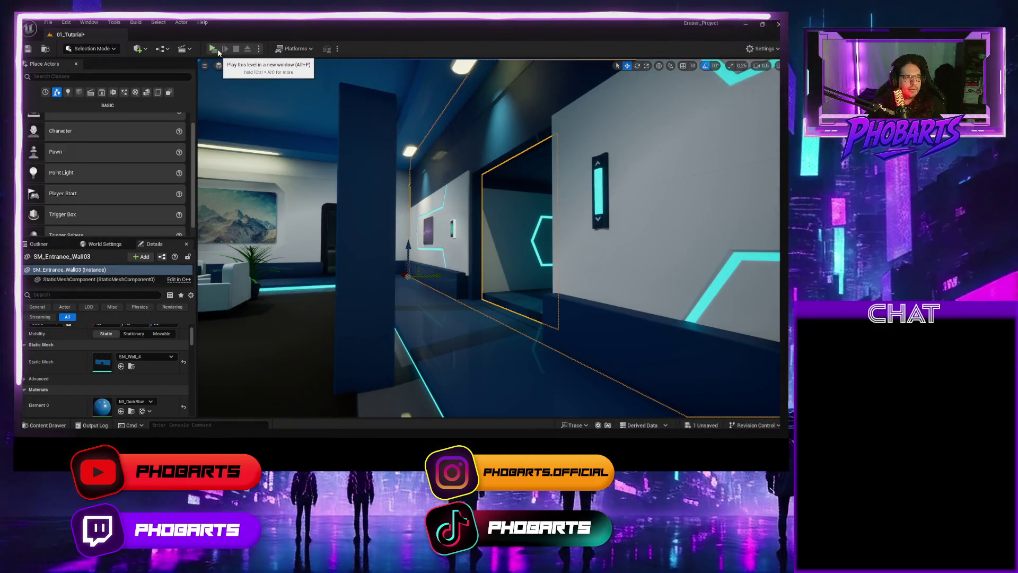
Step: Play-test in a new window, walking the character past the wall opening, then stop
click(213, 49)
key(w)
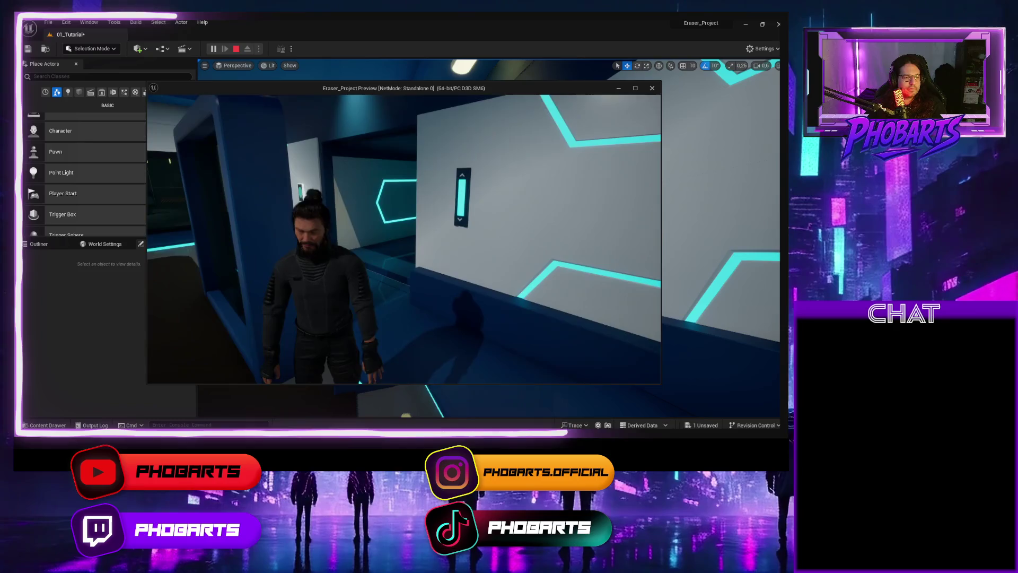
key(Escape)
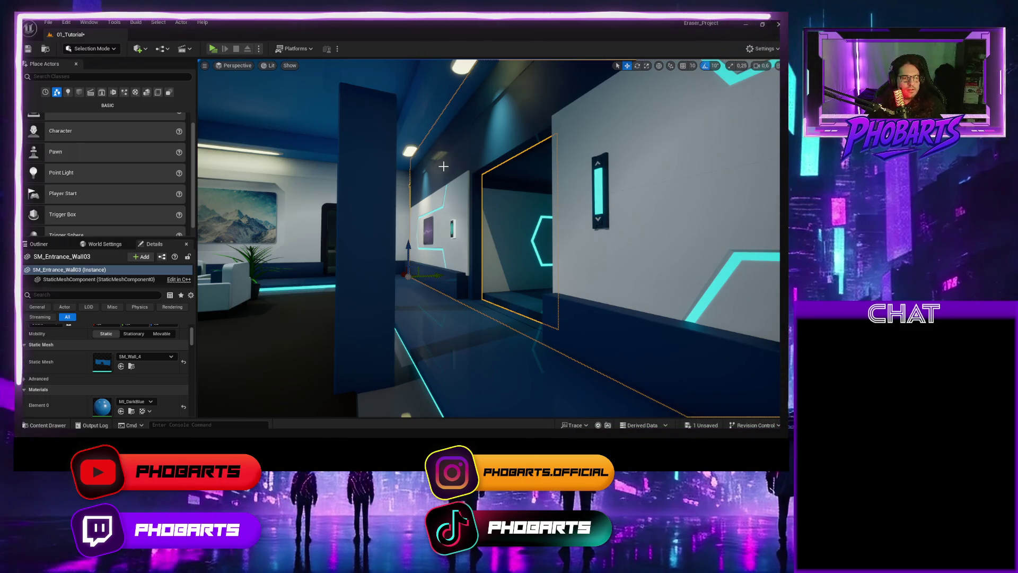
Step: Reopen the SM_Wall_4 static mesh from the Content Browser in the Static Mesh Editor
mouse_move(444, 166)
mouse_down()
mouse_move(504, 169)
mouse_move(445, 169)
mouse_up()
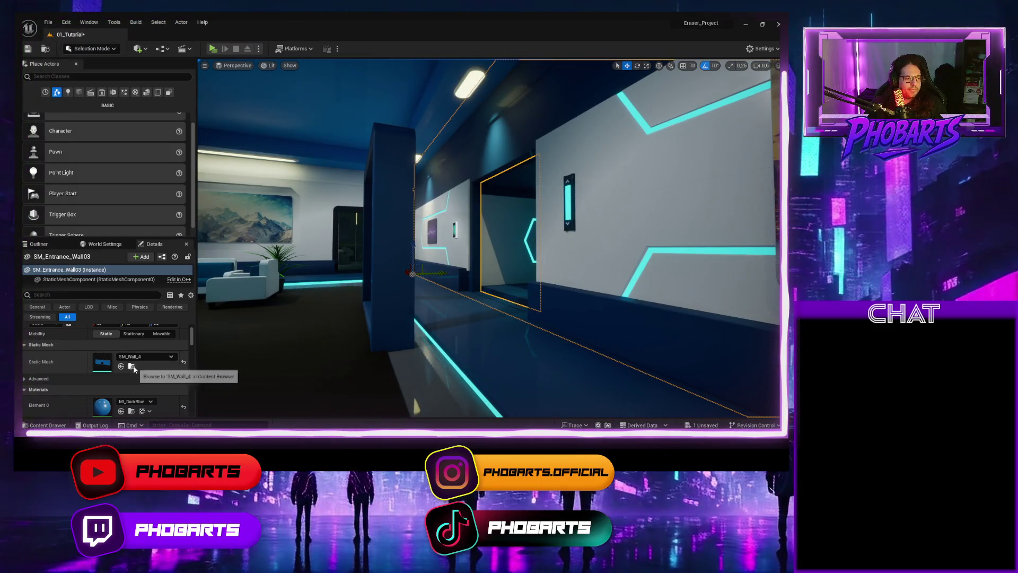
click(132, 366)
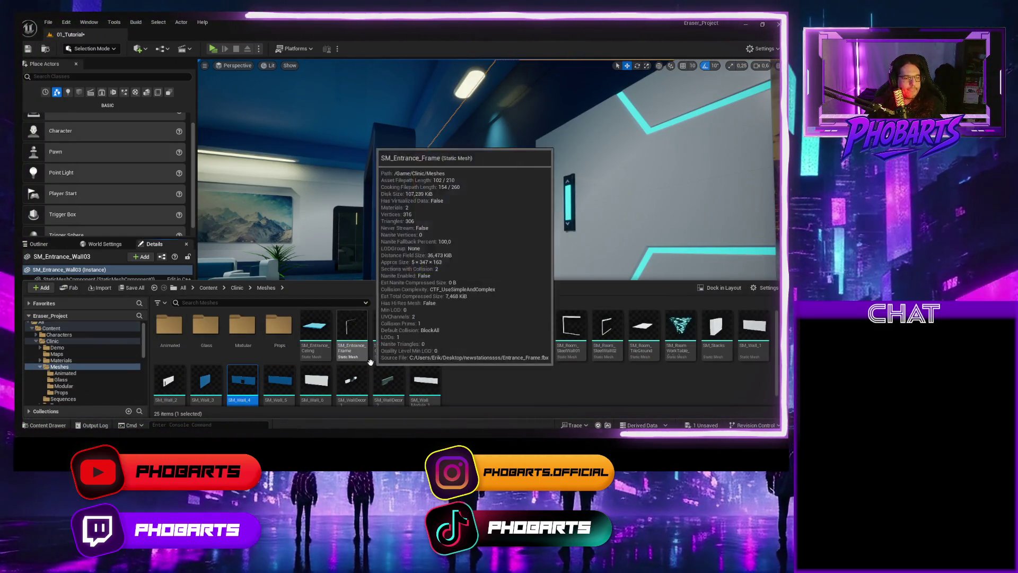
double_click(243, 380)
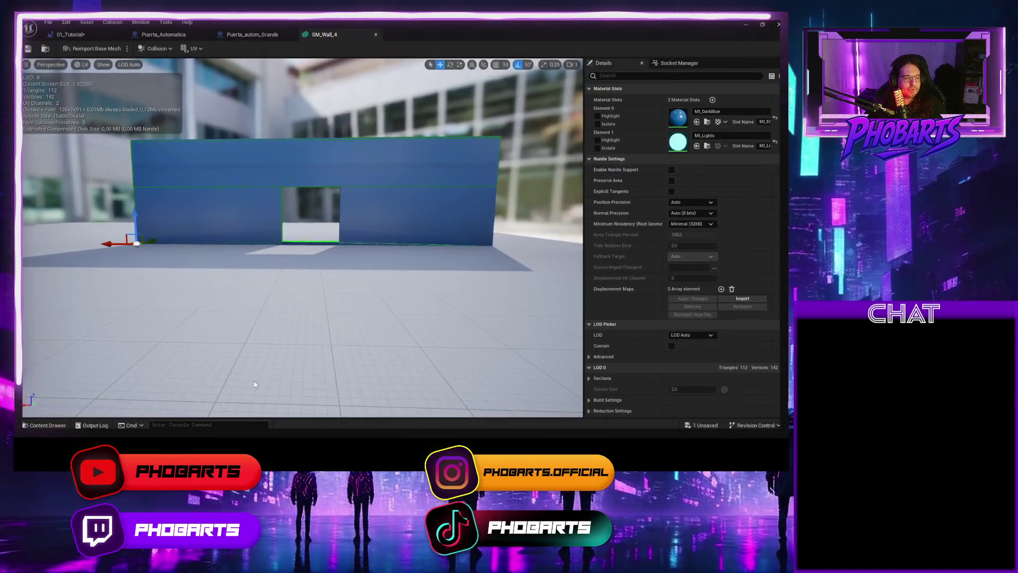
scroll(323, 256, up, 5)
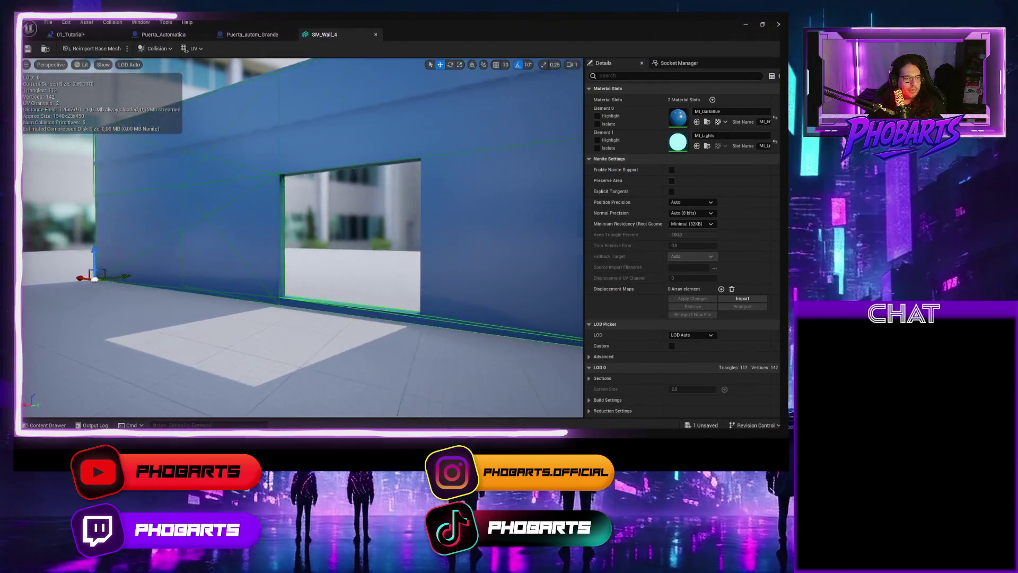
Step: Remove SM_Wall_4's existing simplified collision from the Collision menu
scroll(326, 164, down, 5)
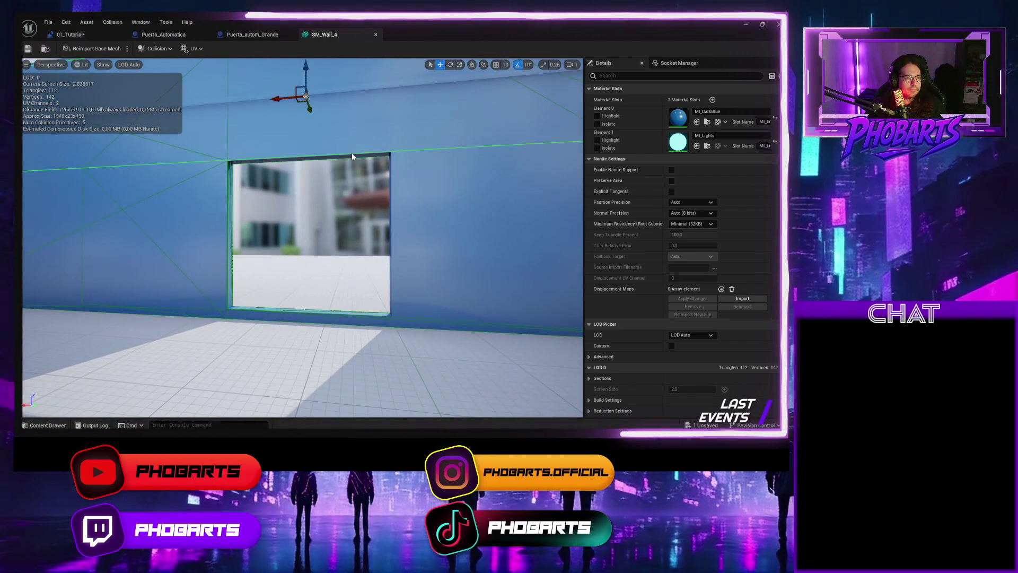
scroll(344, 170, down, 3)
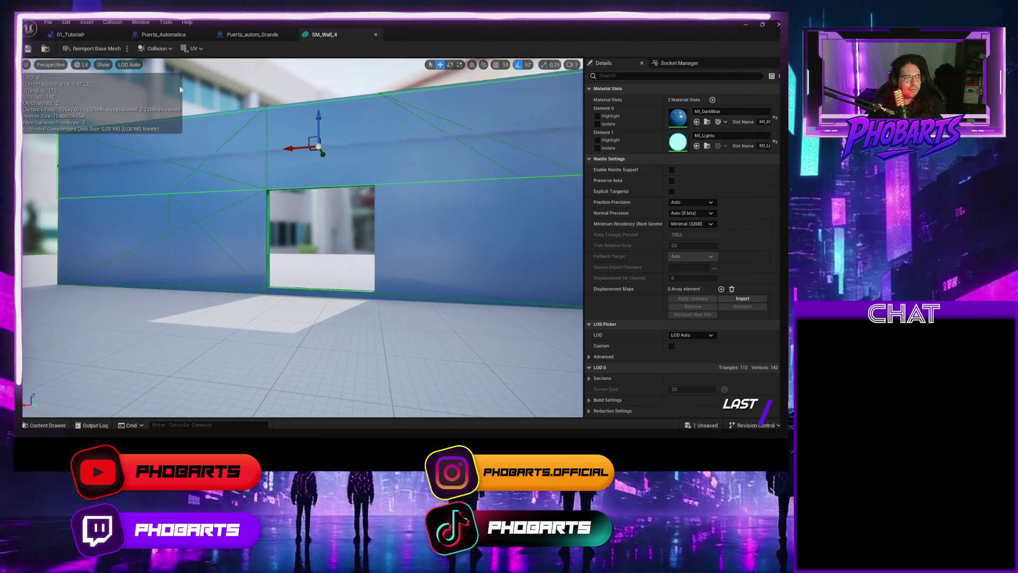
click(156, 48)
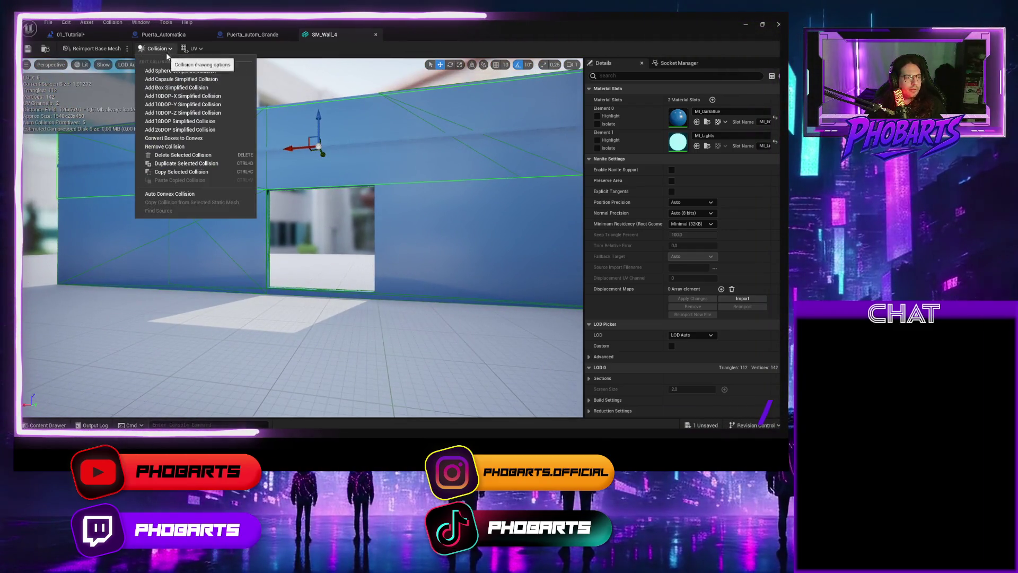
click(179, 150)
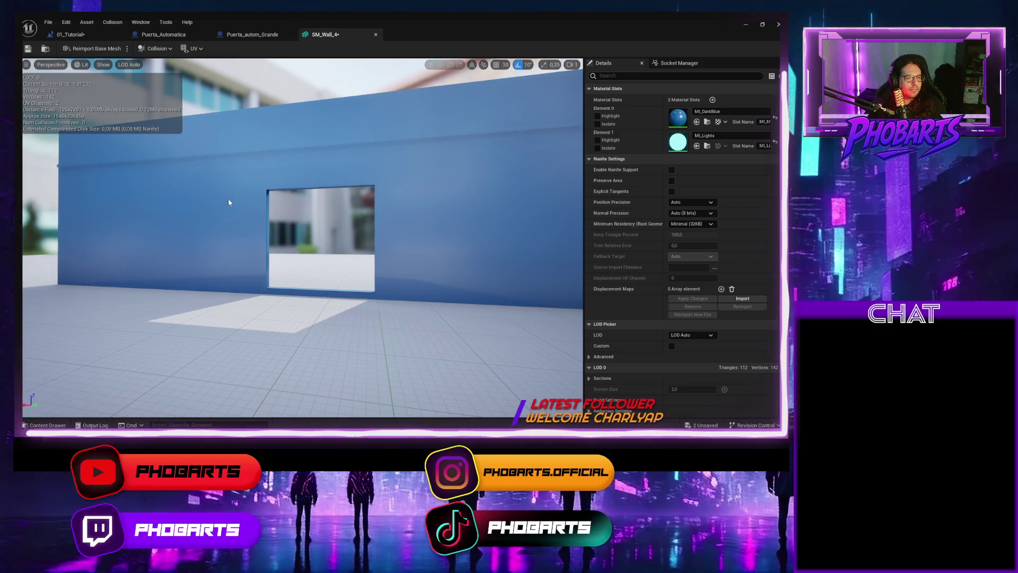
click(158, 48)
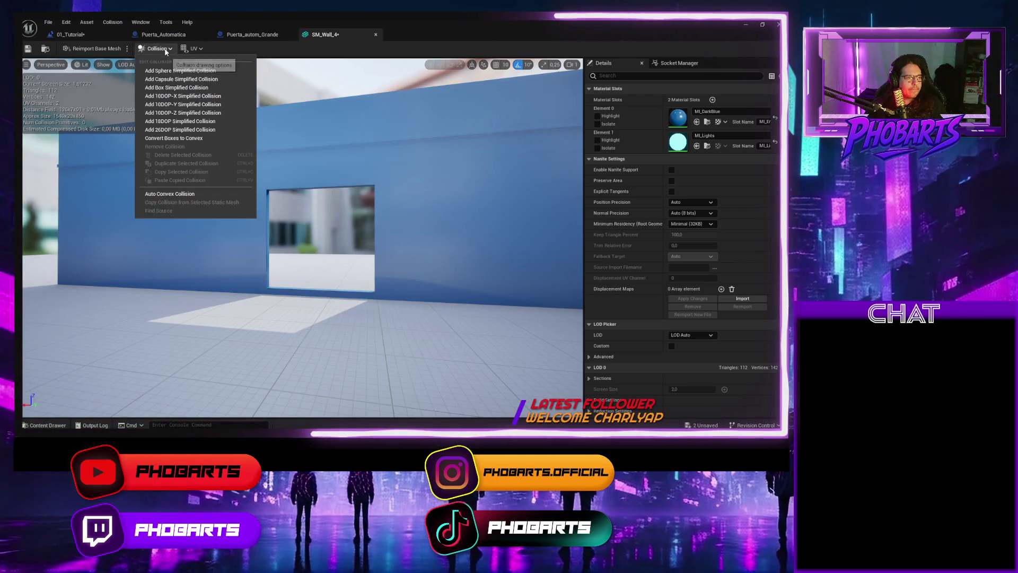
Step: Add a box collision to SM_Wall_4, sized and moved over the upper band and right-hand section
click(181, 90)
mouse_move(222, 131)
mouse_down()
mouse_move(252, 147)
mouse_move(273, 130)
mouse_move(269, 70)
mouse_move(297, 133)
mouse_move(291, 158)
mouse_up()
key(e)
key(r)
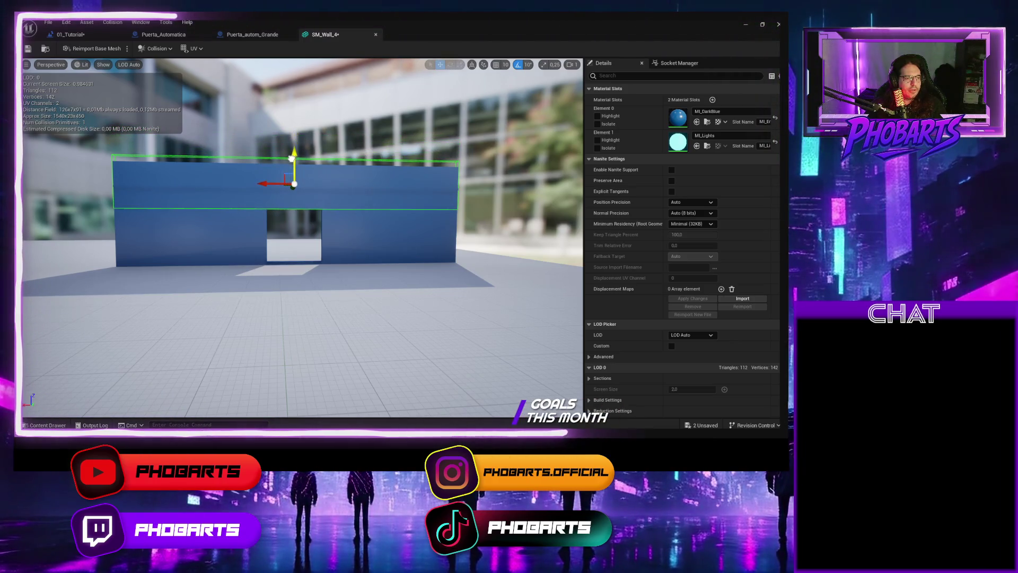
key(e)
key(r)
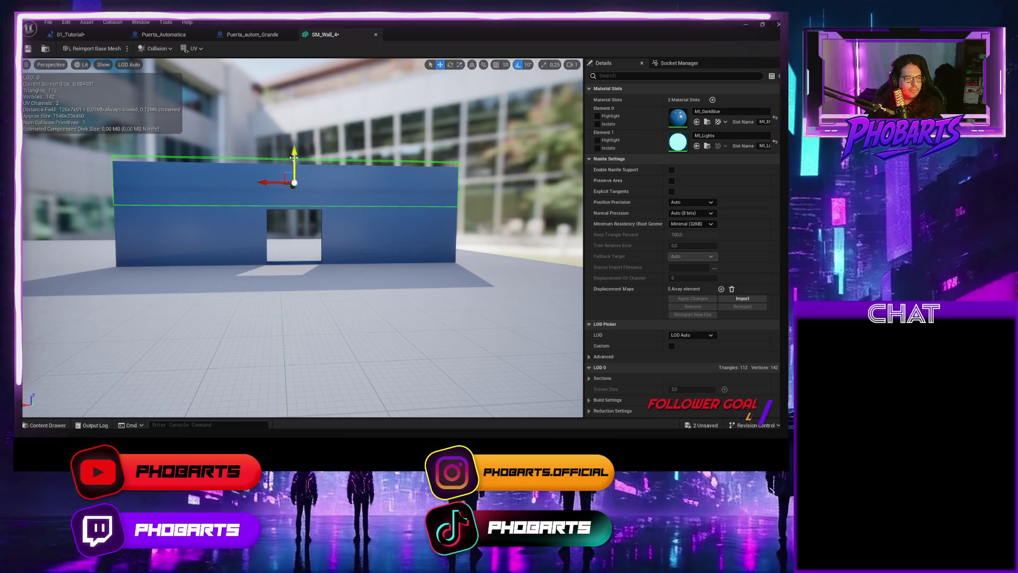
drag(293, 157, 293, 160)
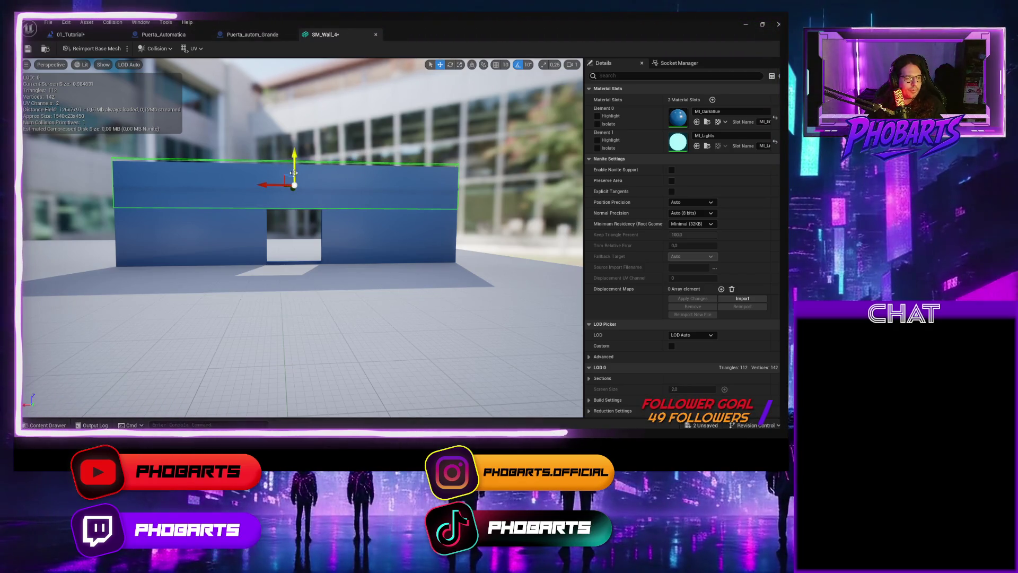
mouse_move(342, 184)
mouse_down()
mouse_move(387, 195)
mouse_move(370, 232)
mouse_up()
key(e)
key(r)
click(371, 234)
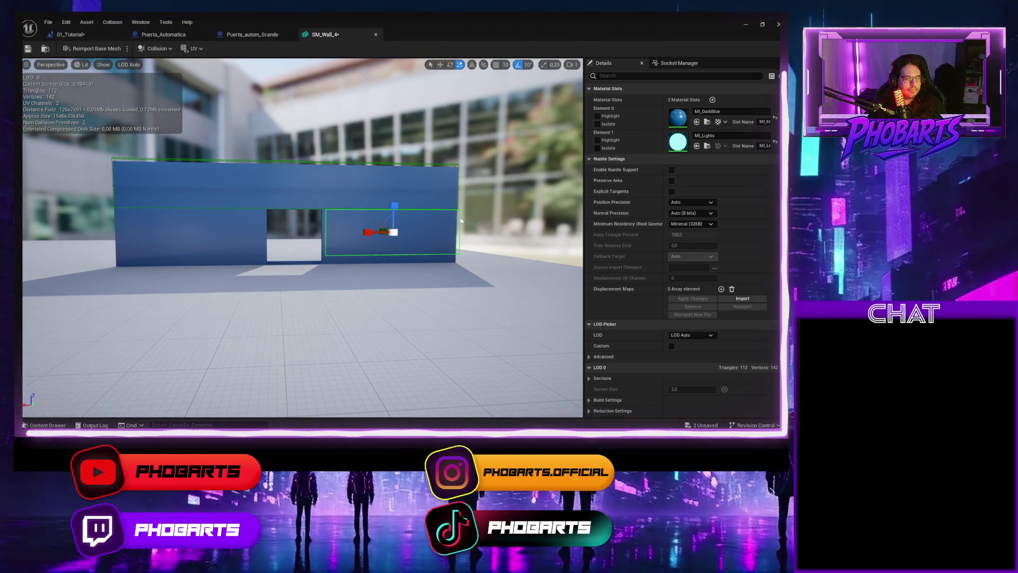
Step: Nudge the right-of-doorway collision box left and lower so the opening stays clear
drag(372, 232, 369, 233)
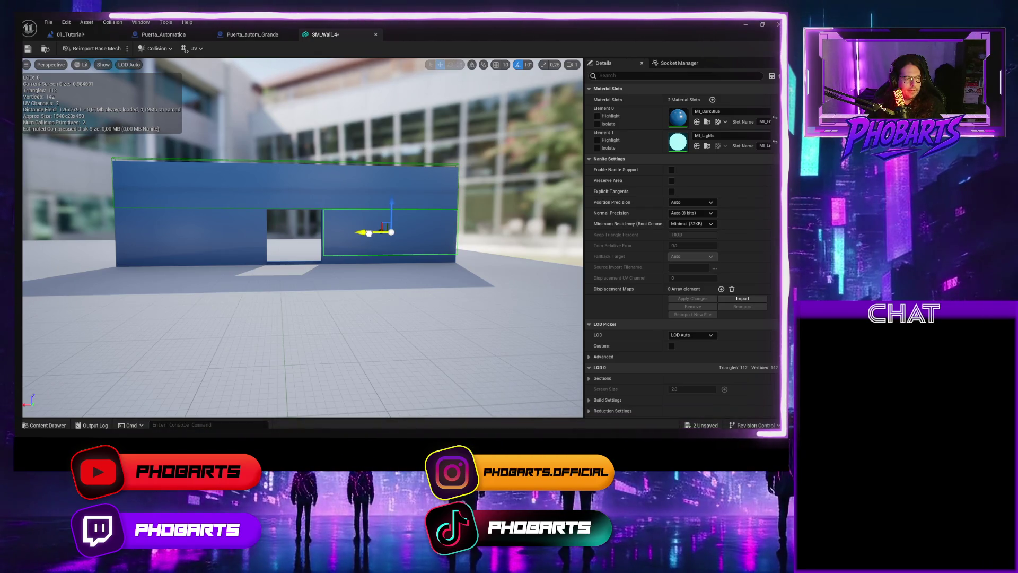
click(394, 212)
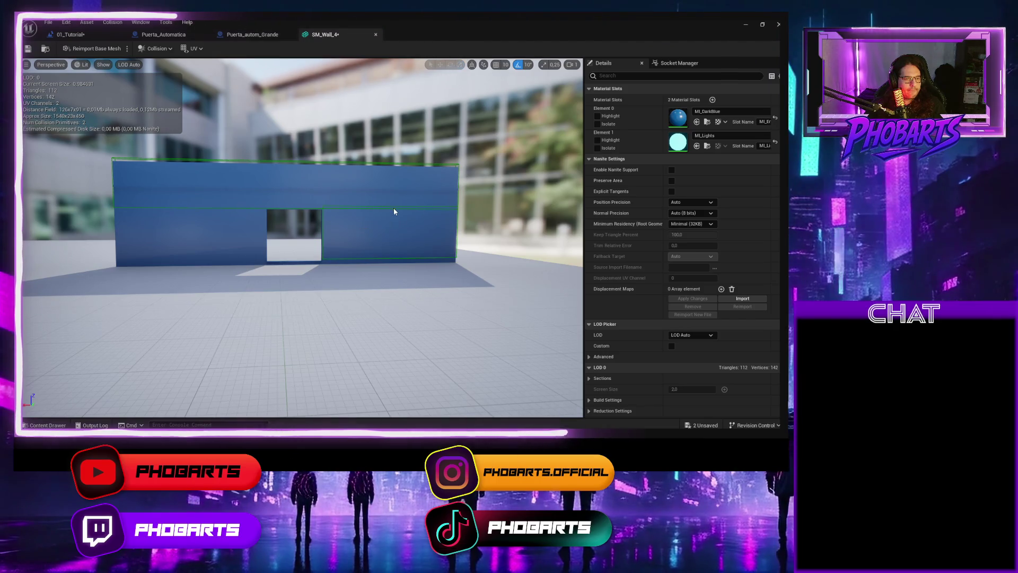
click(349, 257)
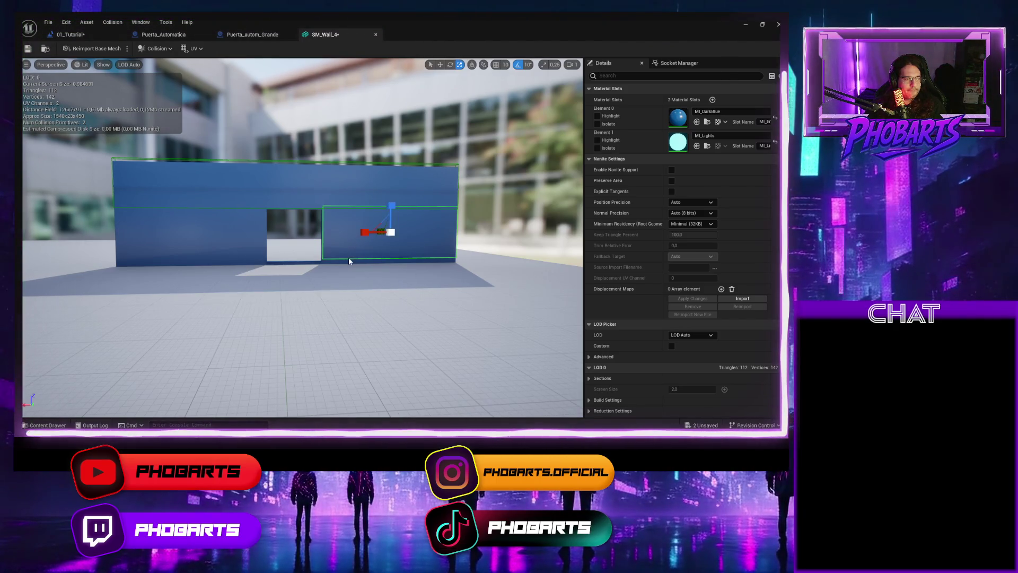
drag(390, 208, 390, 210)
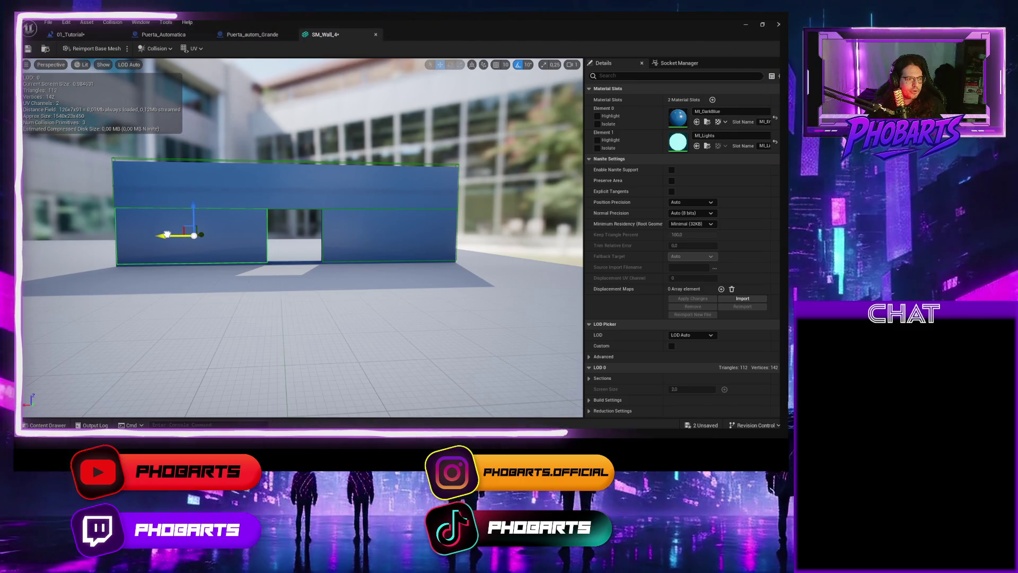
drag(302, 239, 552, 239)
drag(159, 248, 205, 248)
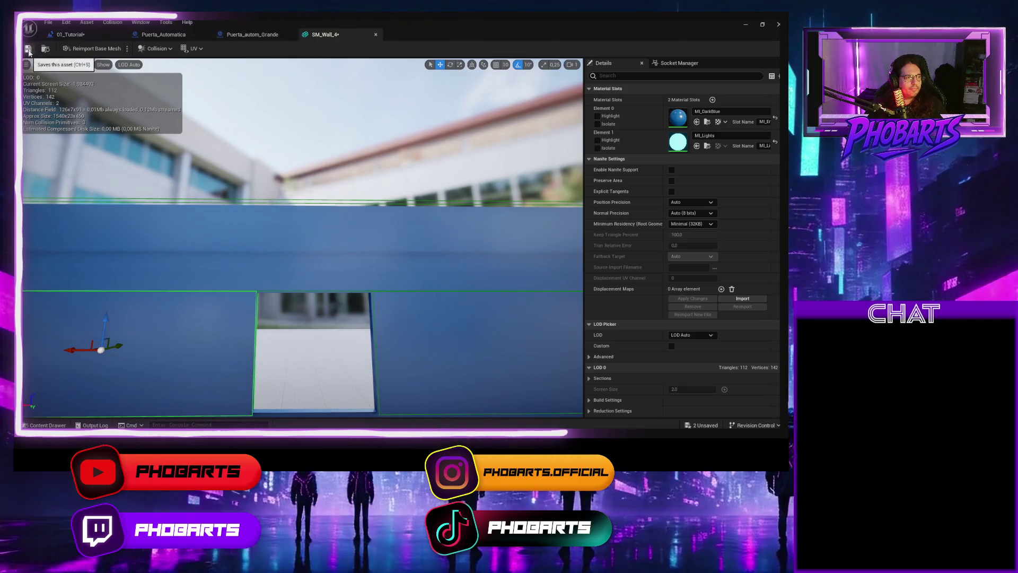
Step: Play-test the level, walking the character through the cyan-lit corridor and back, then select the entrance wall
click(746, 25)
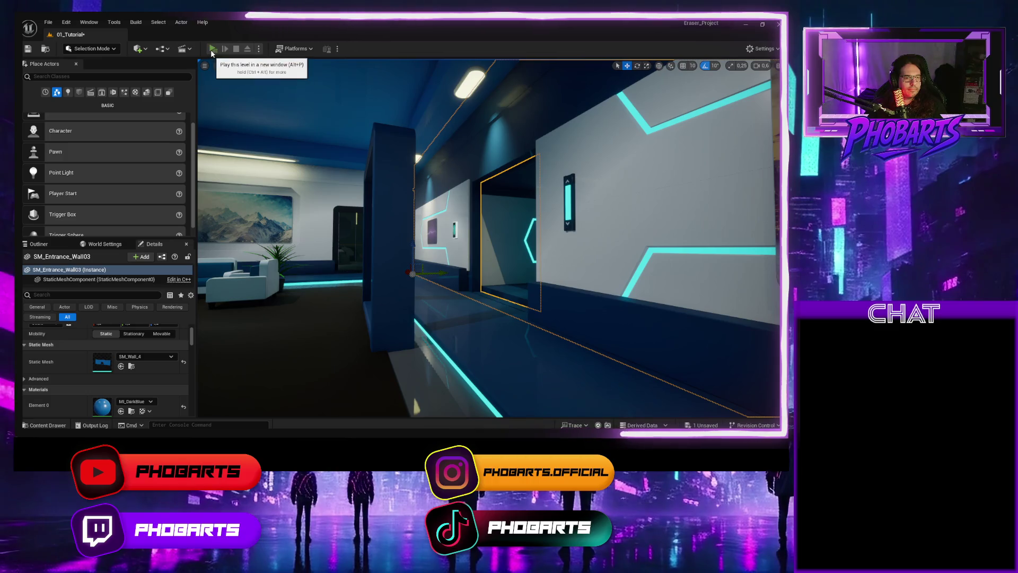
click(212, 48)
key(w)
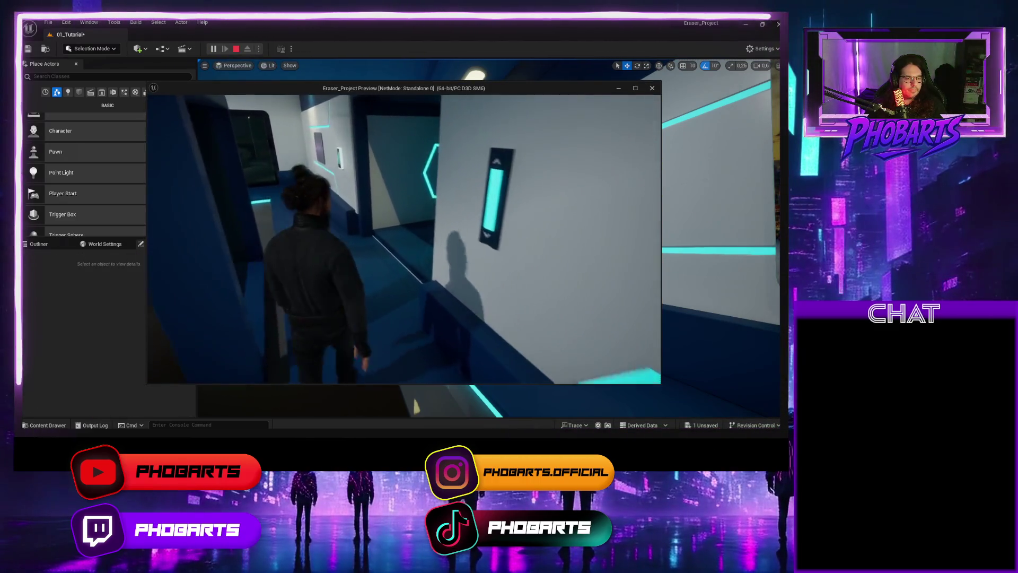
key(w)
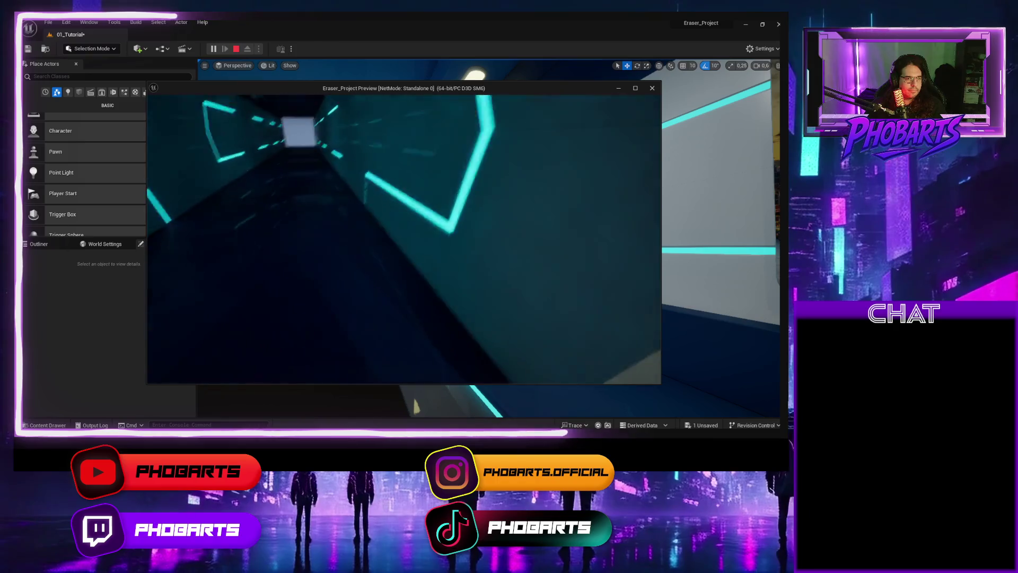
key(w)
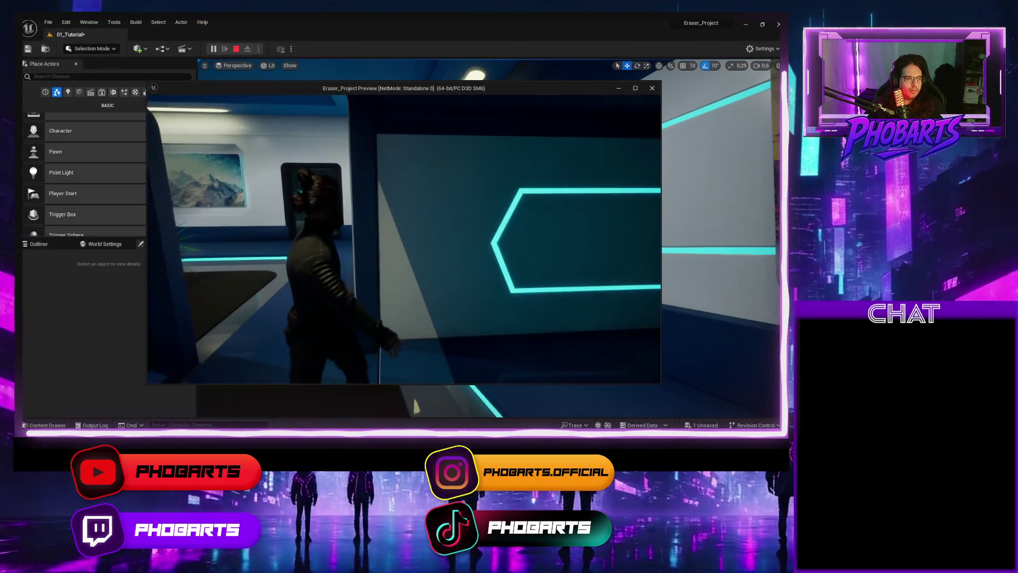
key(w)
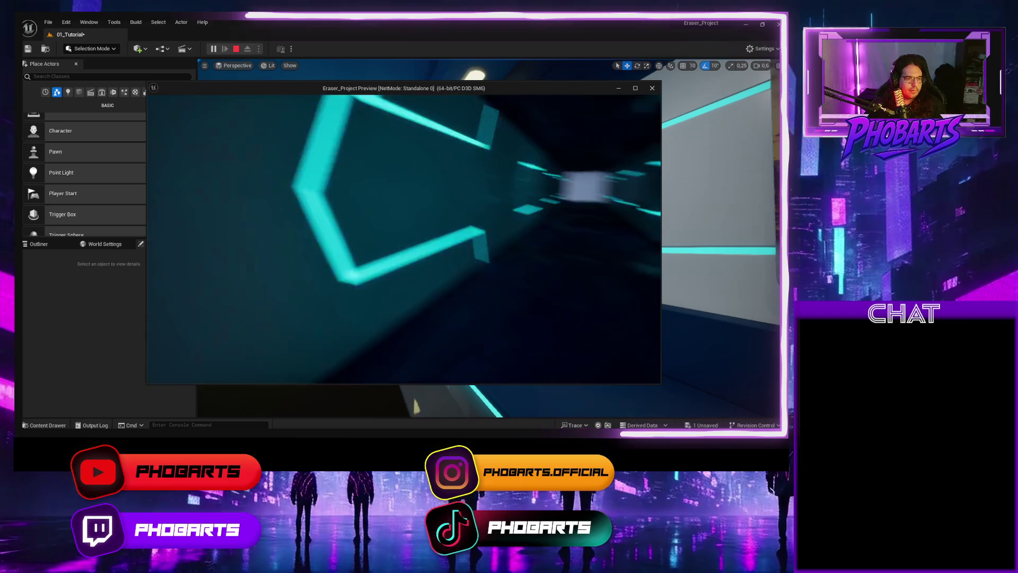
key(w)
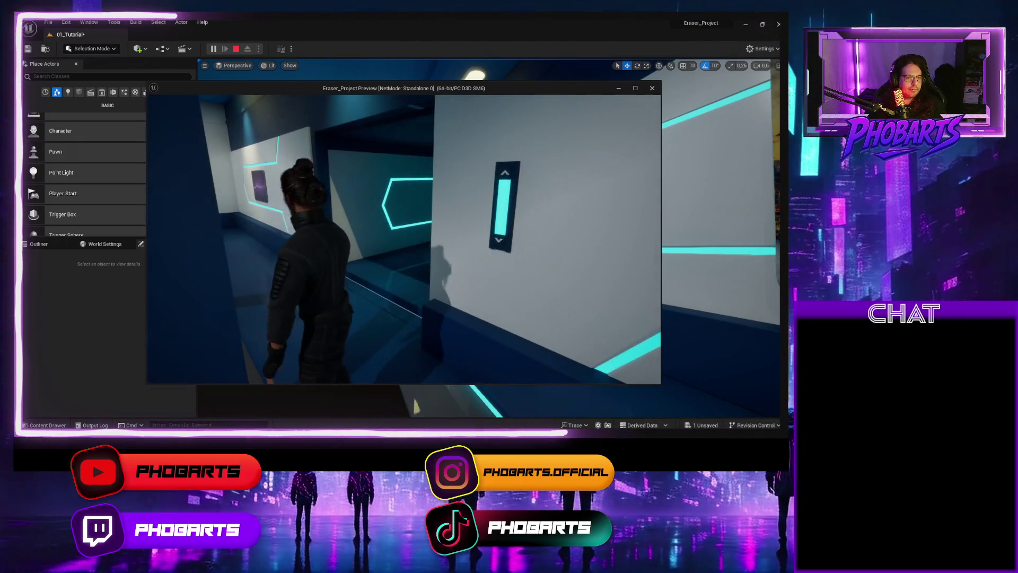
key(Escape)
click(425, 198)
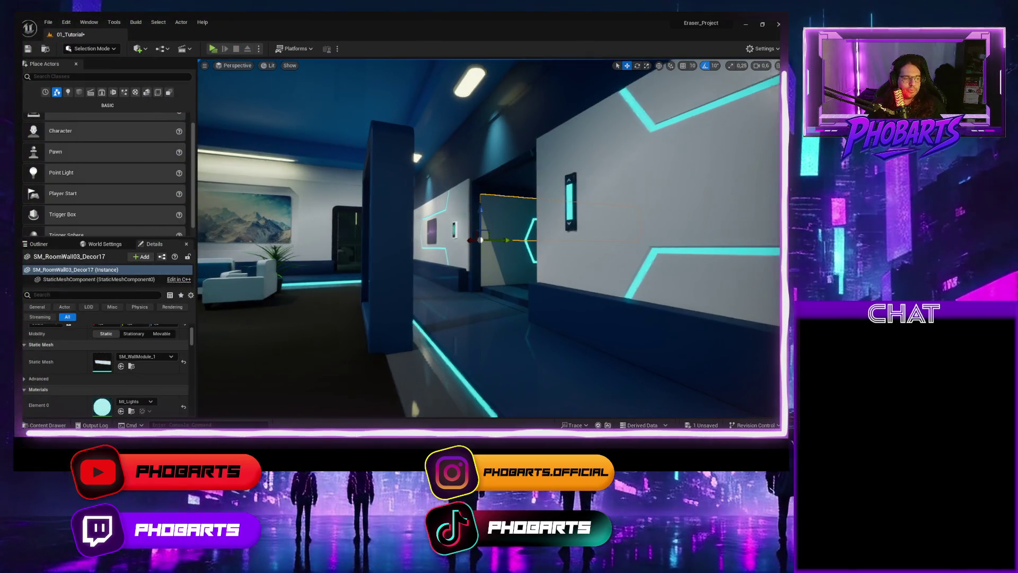
key(w)
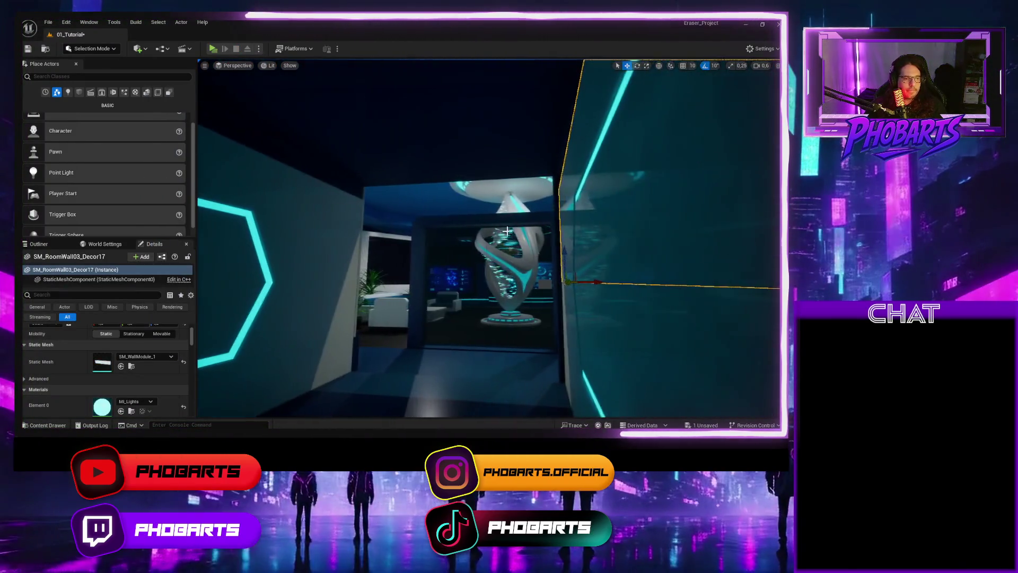
click(359, 255)
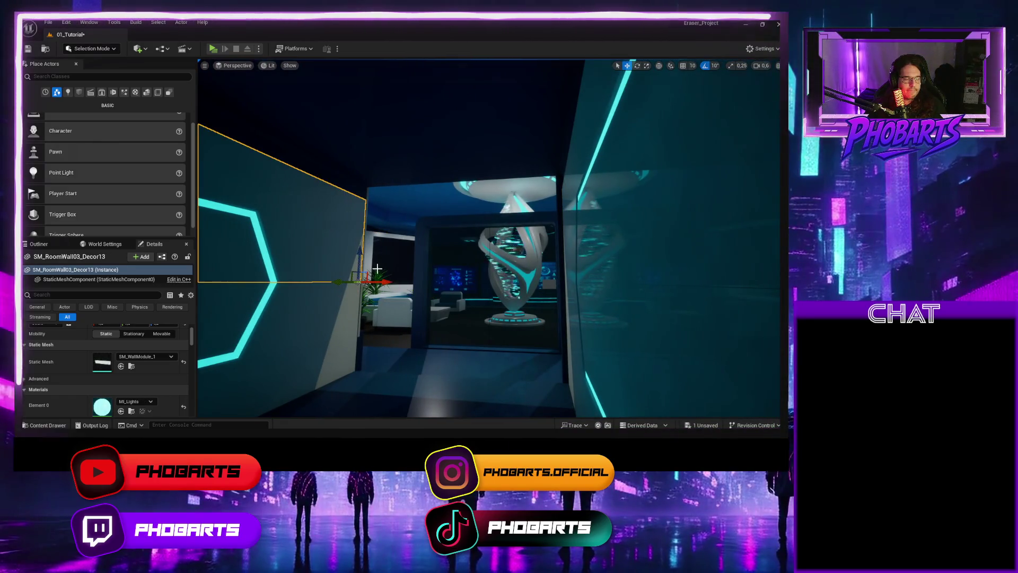
key(w)
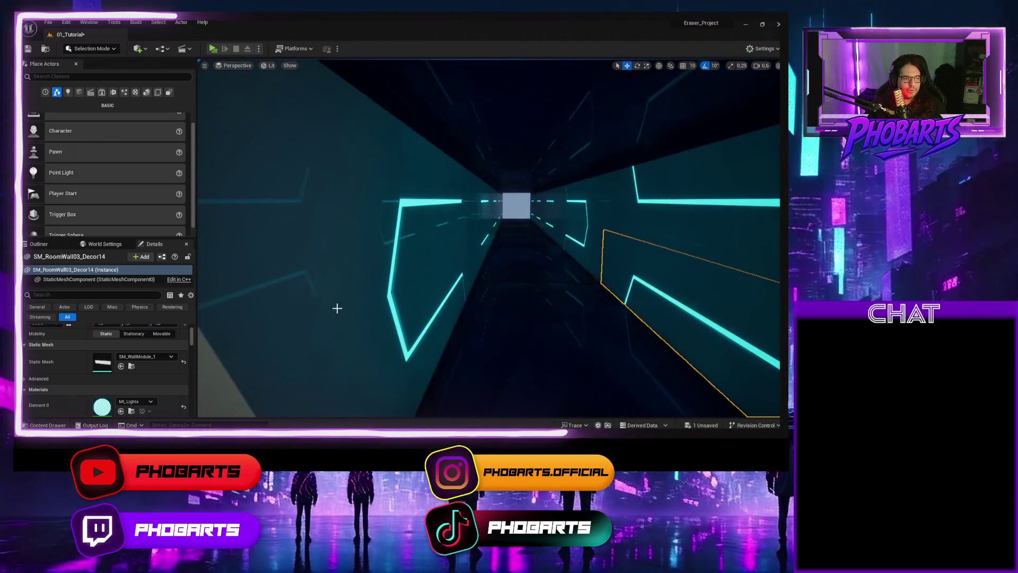
click(354, 302)
scroll(353, 302, down, 3)
click(351, 314)
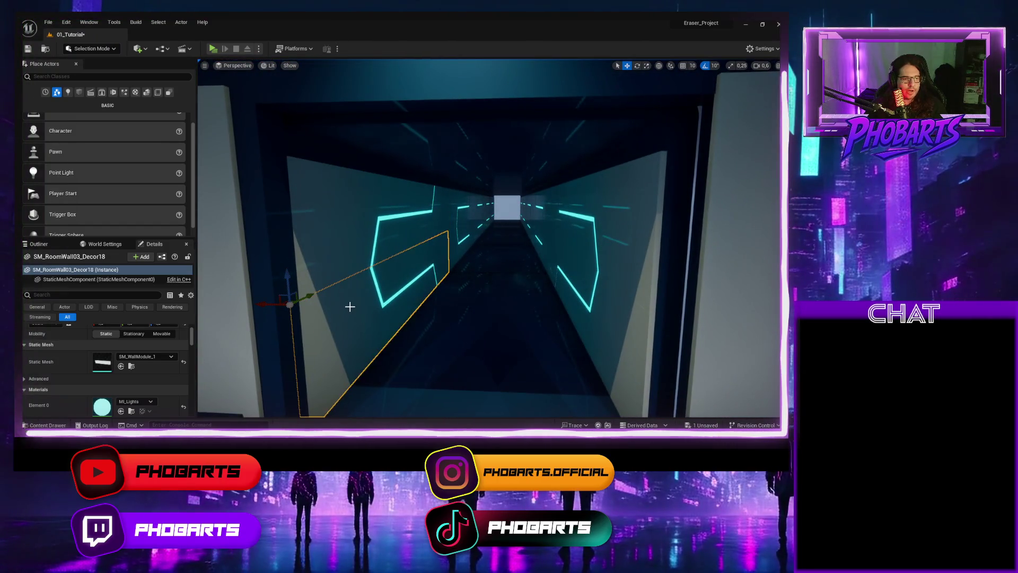
drag(270, 306, 319, 315)
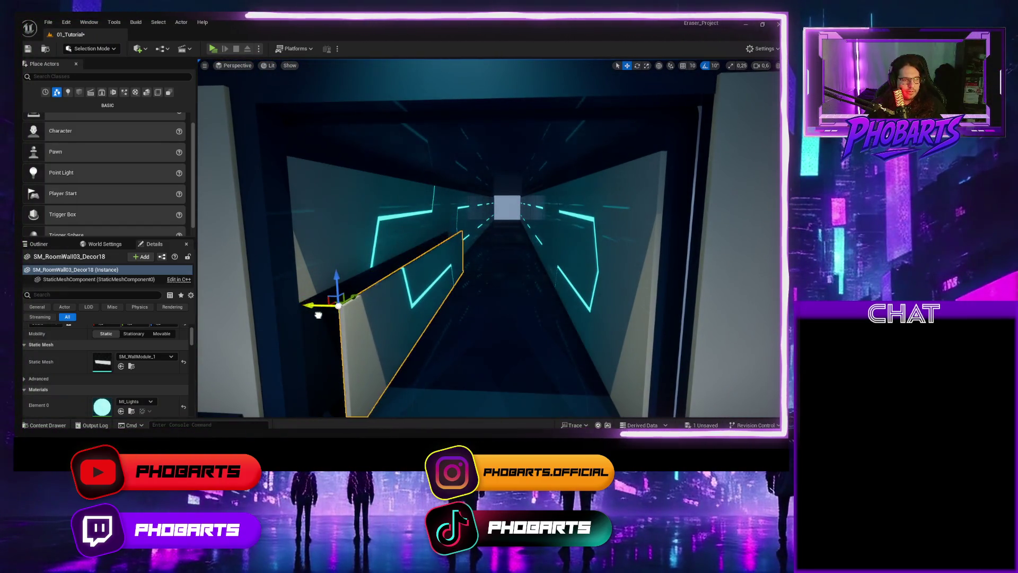
key(ctrl+z)
drag(396, 301, 386, 273)
click(405, 188)
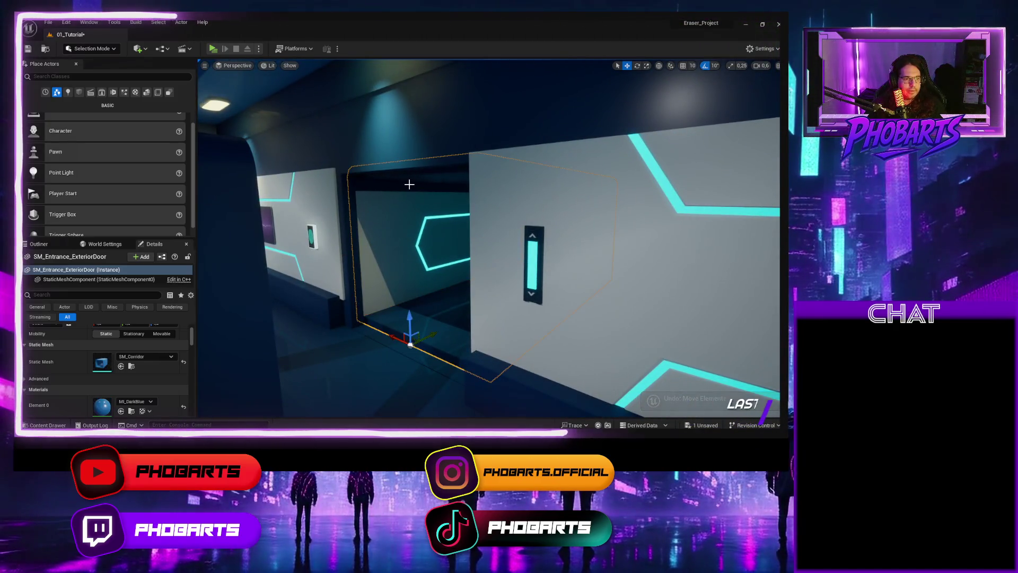
key(f)
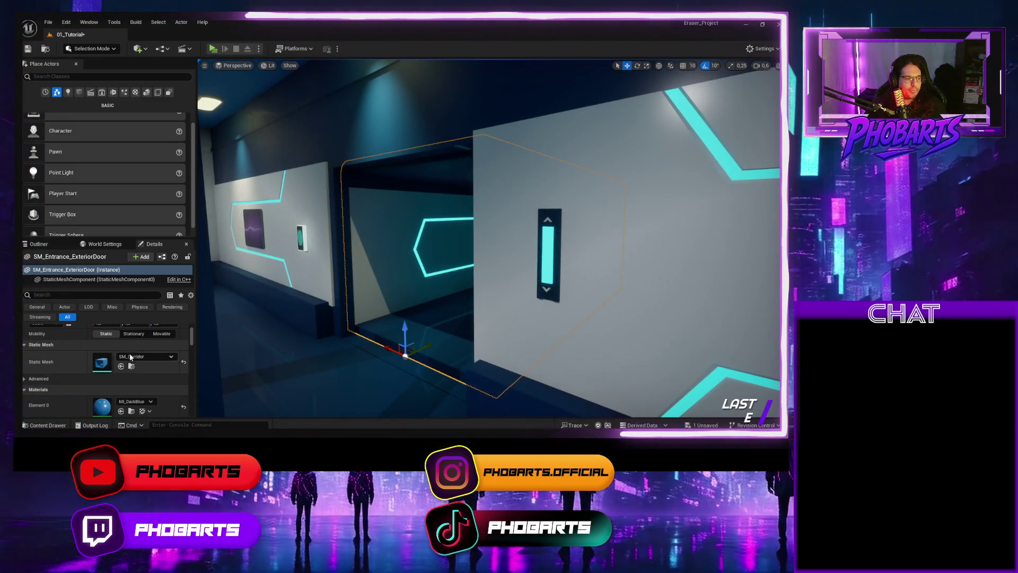
click(130, 367)
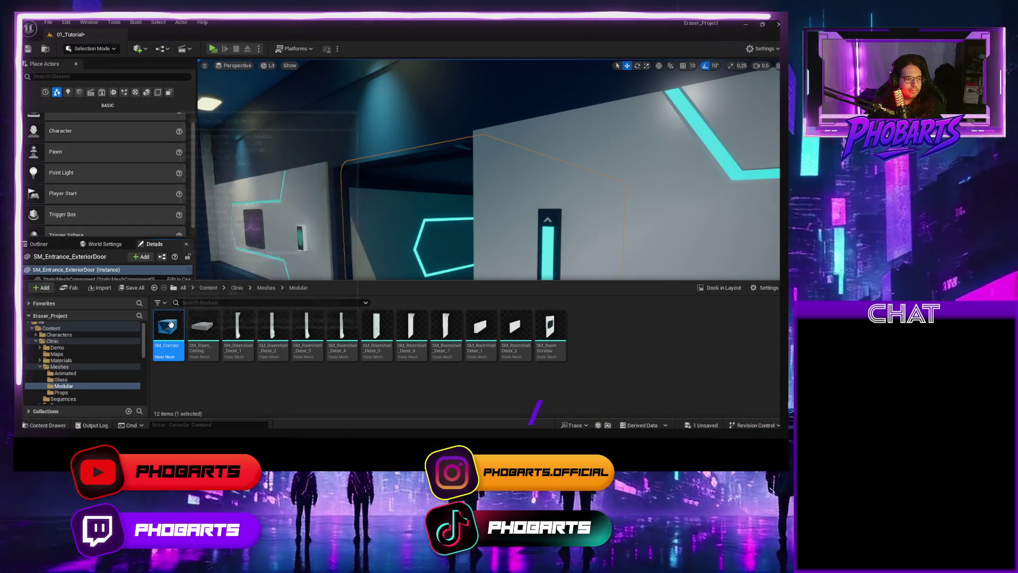
double_click(171, 325)
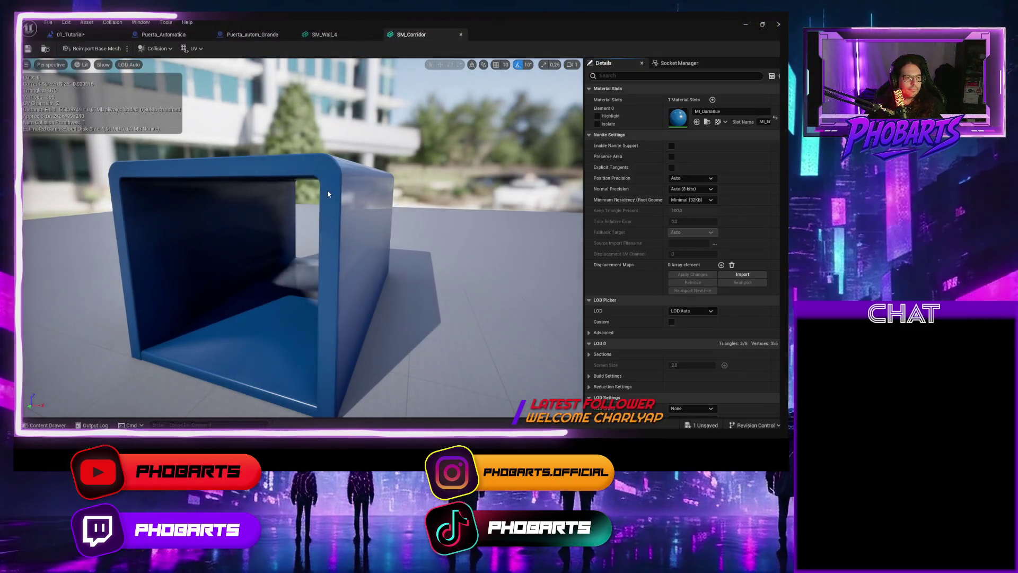
click(157, 48)
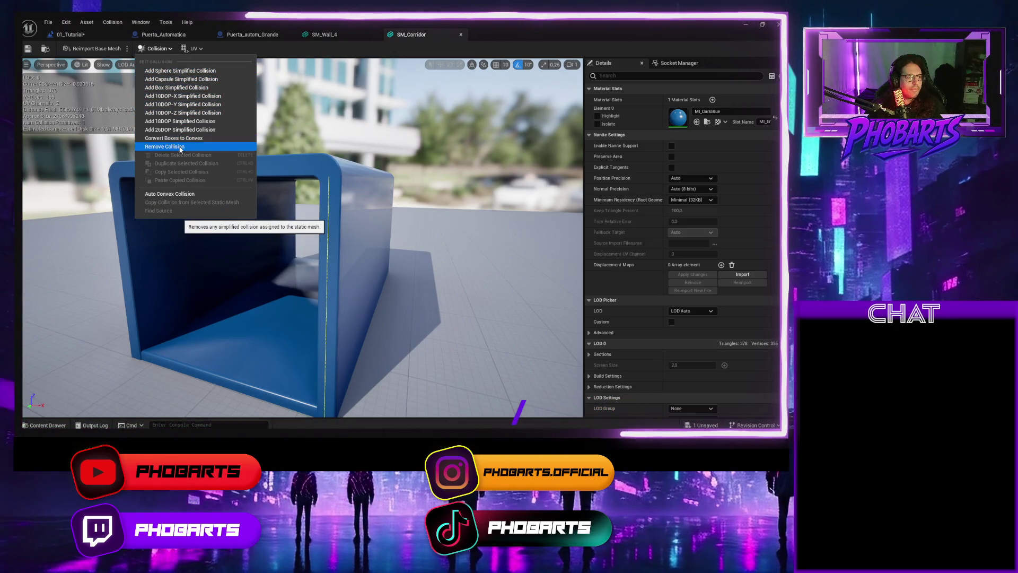
click(158, 48)
click(157, 49)
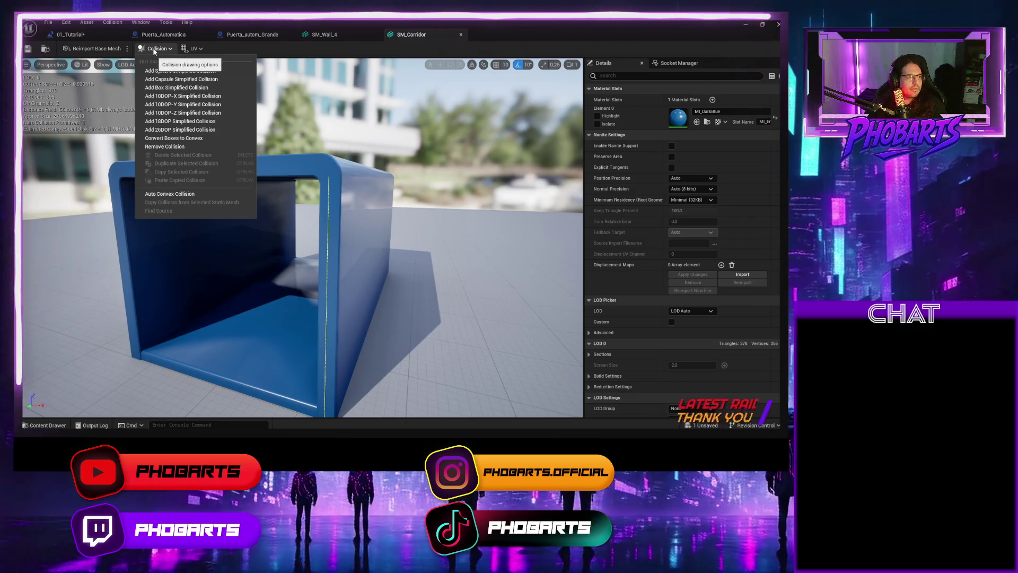
click(128, 49)
click(129, 49)
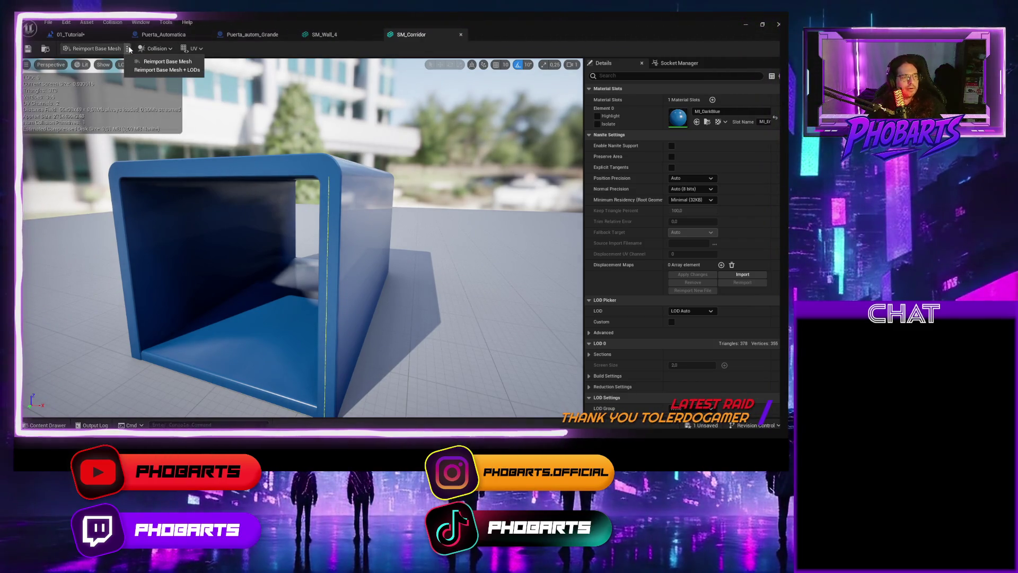
click(129, 49)
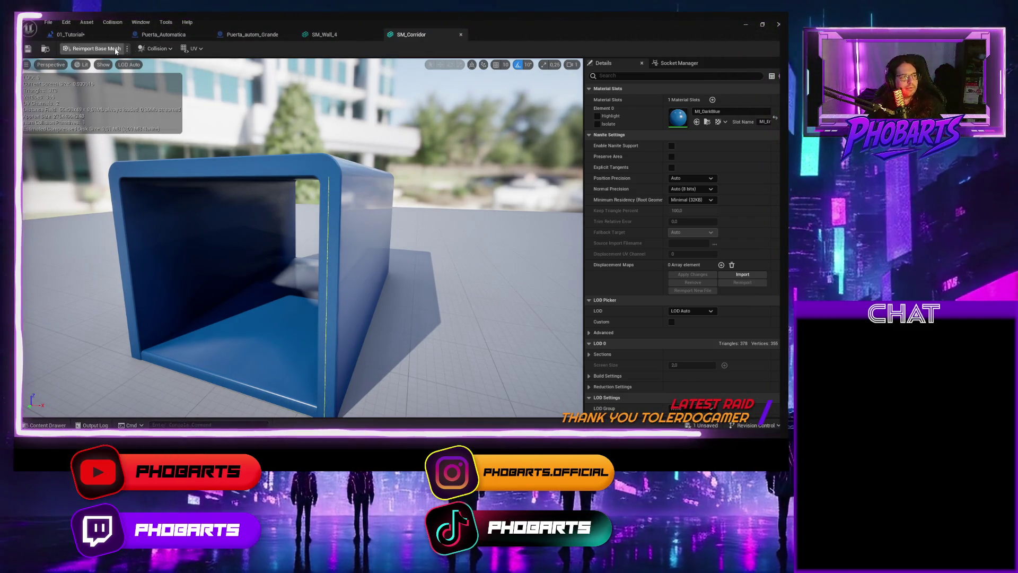
click(61, 68)
click(26, 66)
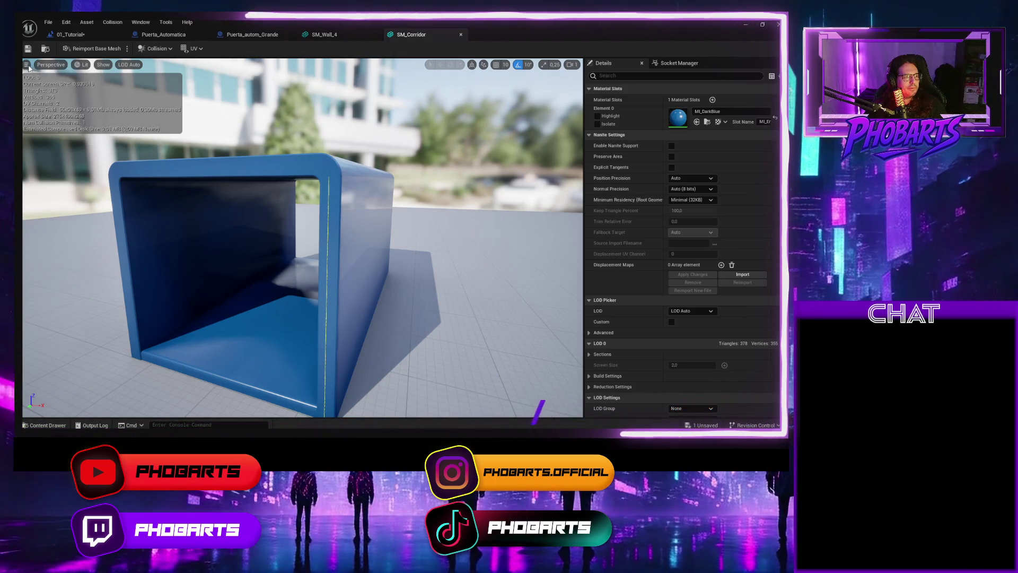
click(25, 66)
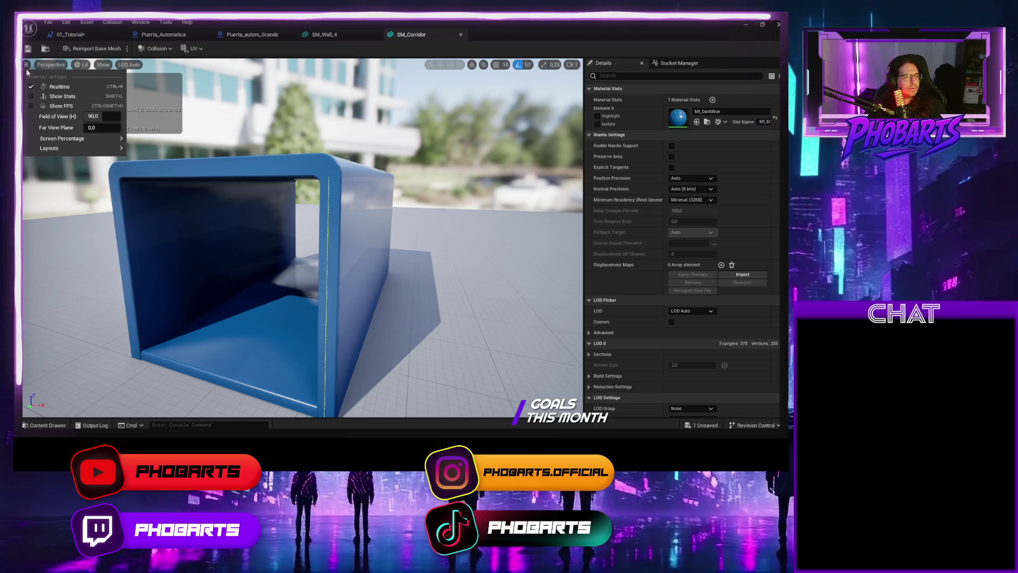
Step: Show SM_Corridor's simple collision in the viewport and select its collision box
click(102, 70)
click(102, 70)
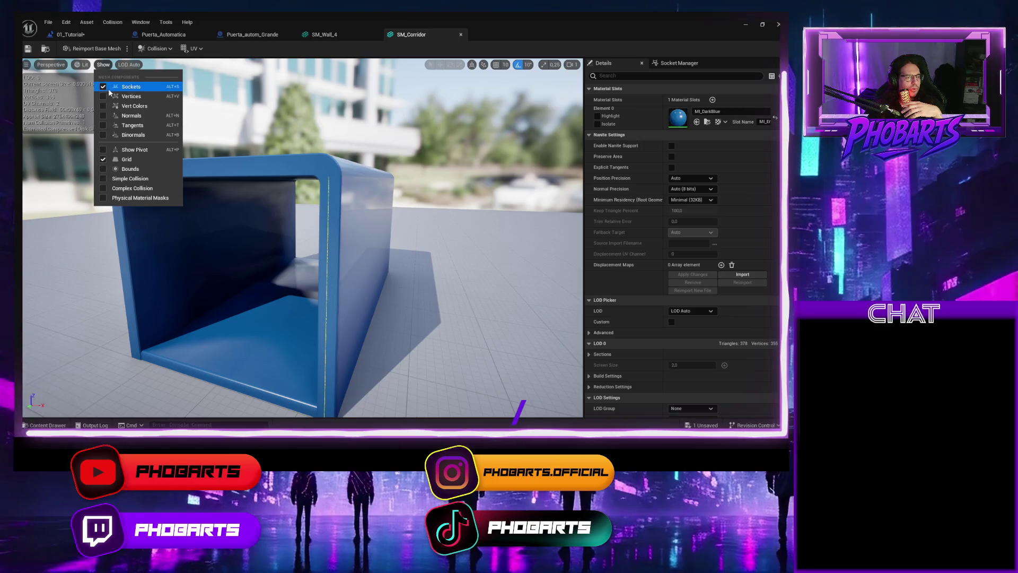
click(103, 178)
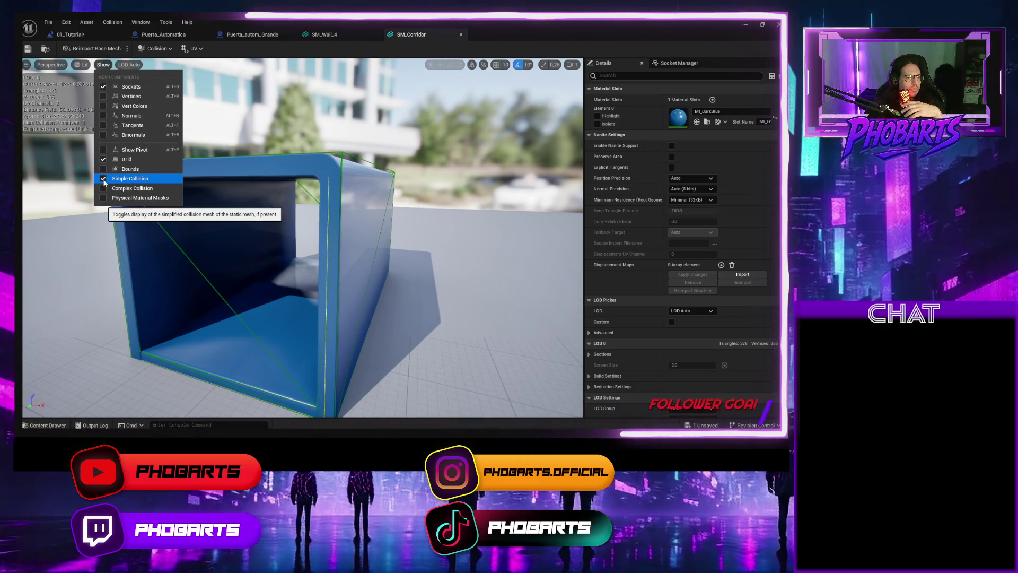
click(195, 267)
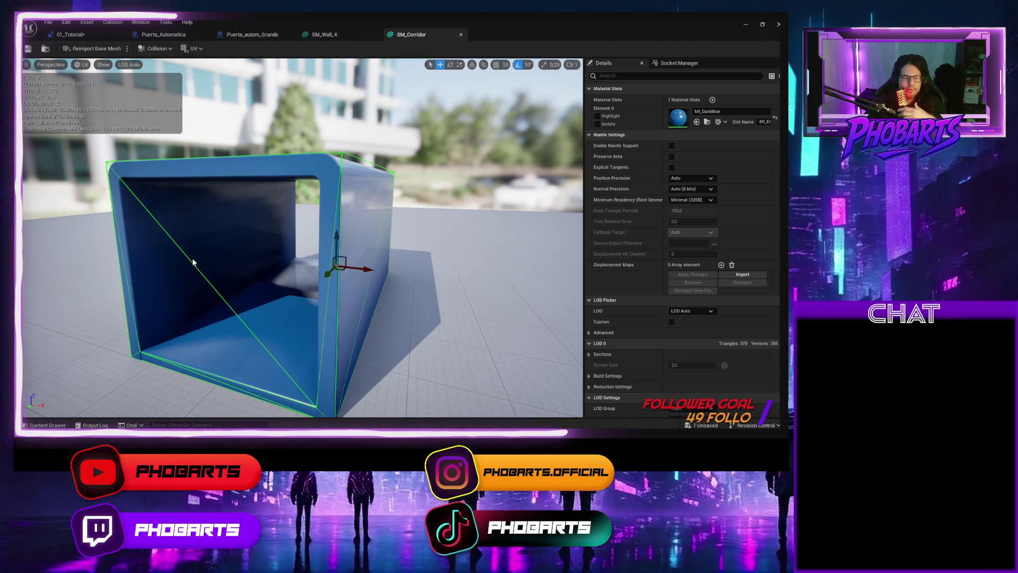
mouse_move(212, 249)
mouse_down()
mouse_move(254, 247)
mouse_move(259, 230)
mouse_move(297, 223)
mouse_move(191, 254)
mouse_up()
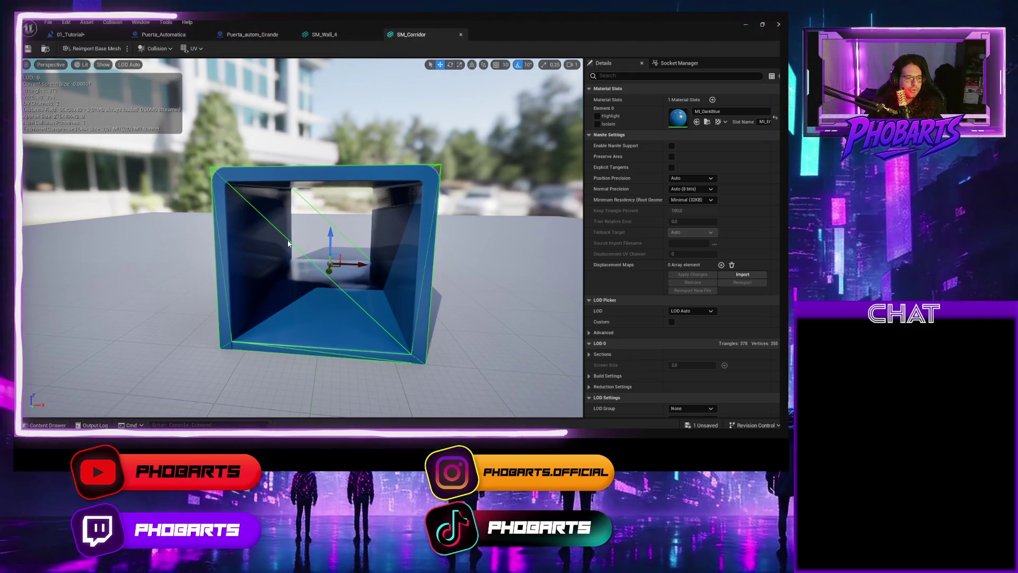
Step: Shrink the collision box into a thin slab and rotate it 90° around X against the wall
drag(359, 266, 314, 261)
key(w)
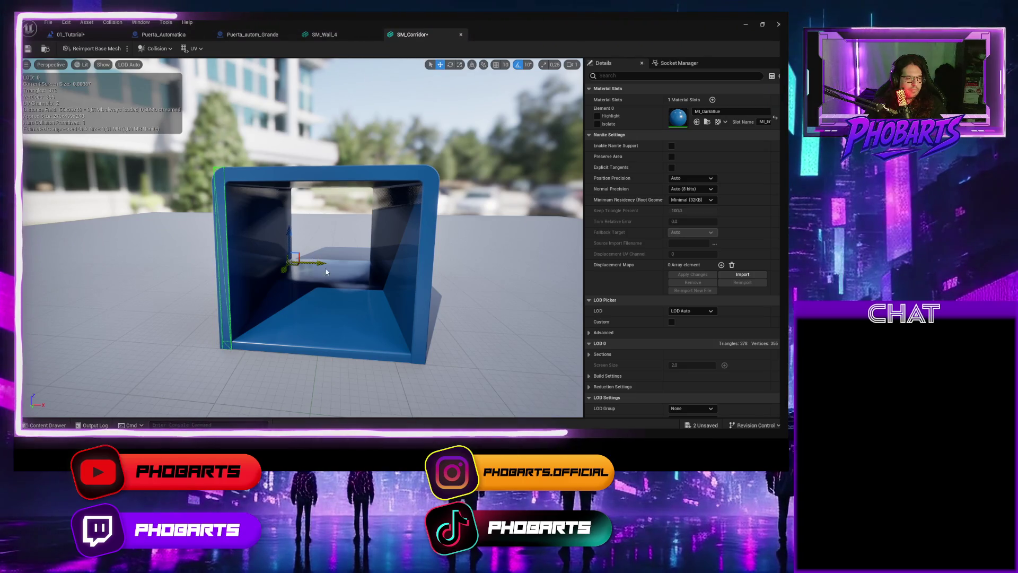
mouse_move(315, 262)
mouse_down()
mouse_move(322, 273)
mouse_move(318, 260)
mouse_move(370, 260)
mouse_up()
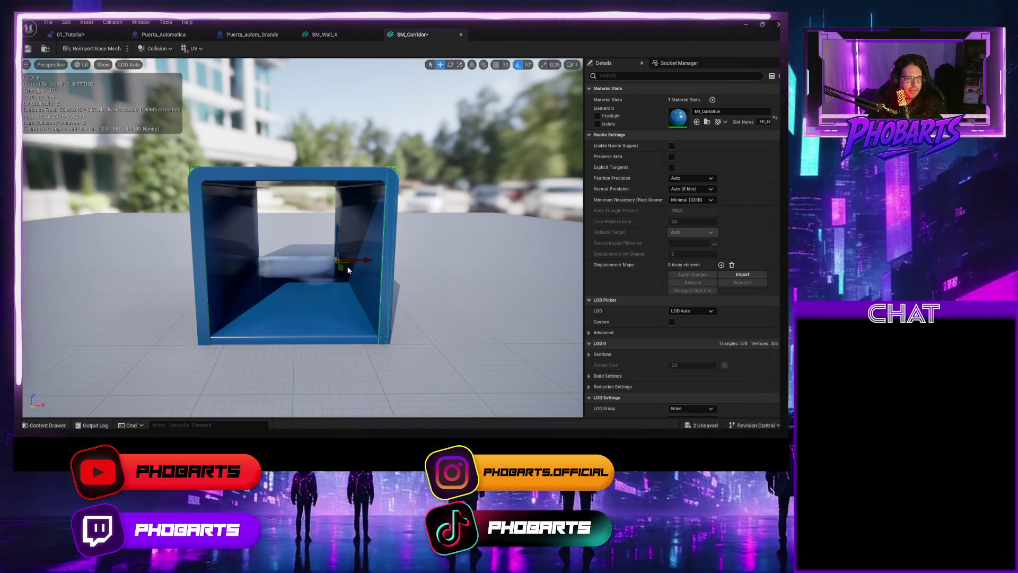
drag(327, 217, 382, 233)
click(341, 235)
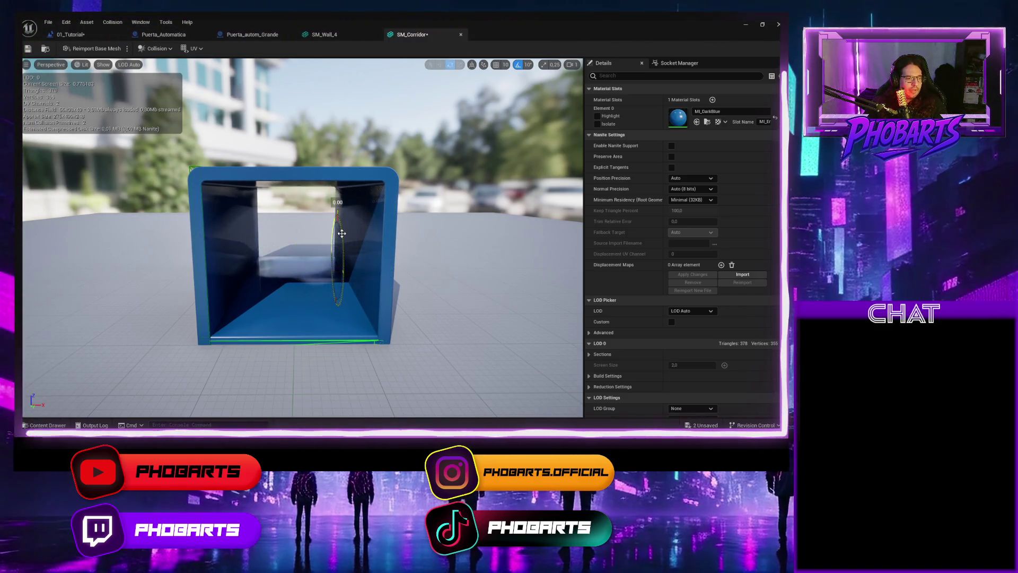
Step: Flatten the floor collision primitive, then save SM_Corridor and return to the level
click(315, 340)
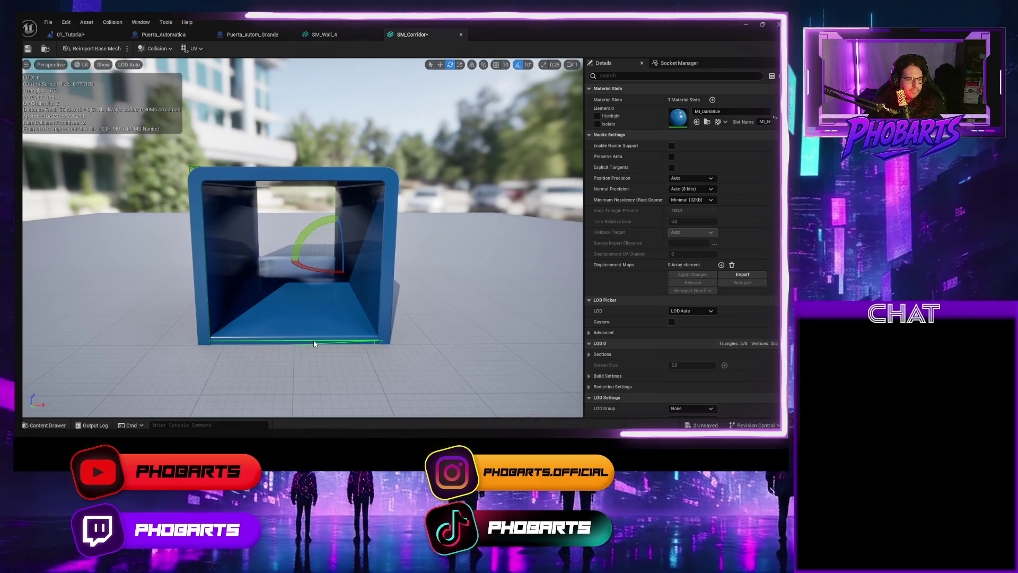
key(r)
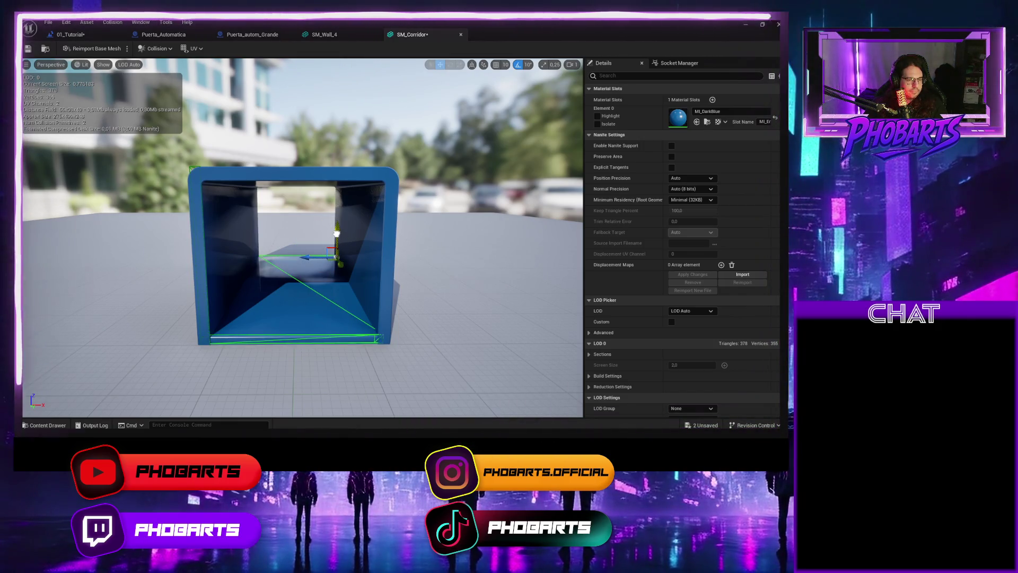
drag(337, 233, 337, 234)
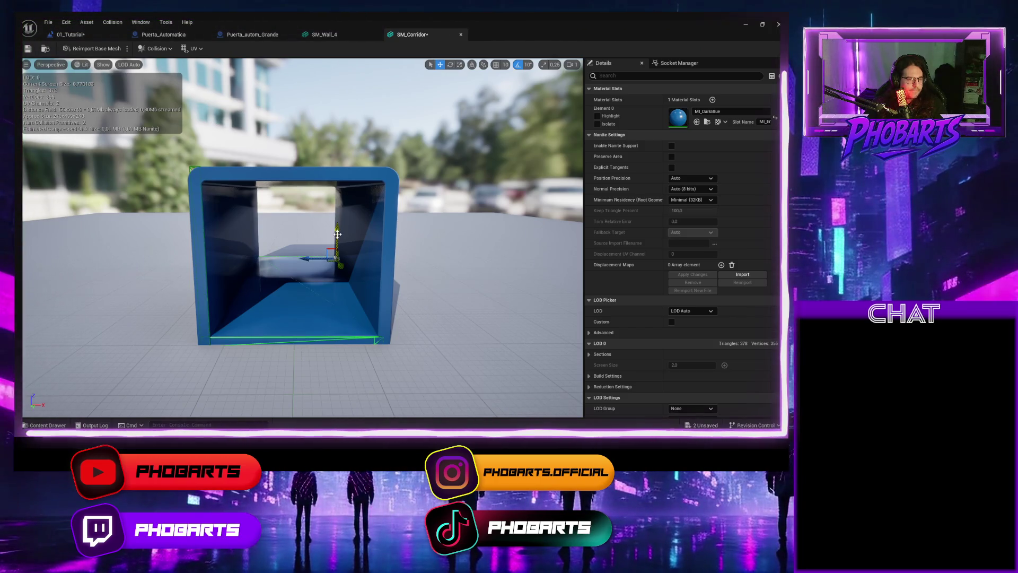
key(ctrl+s)
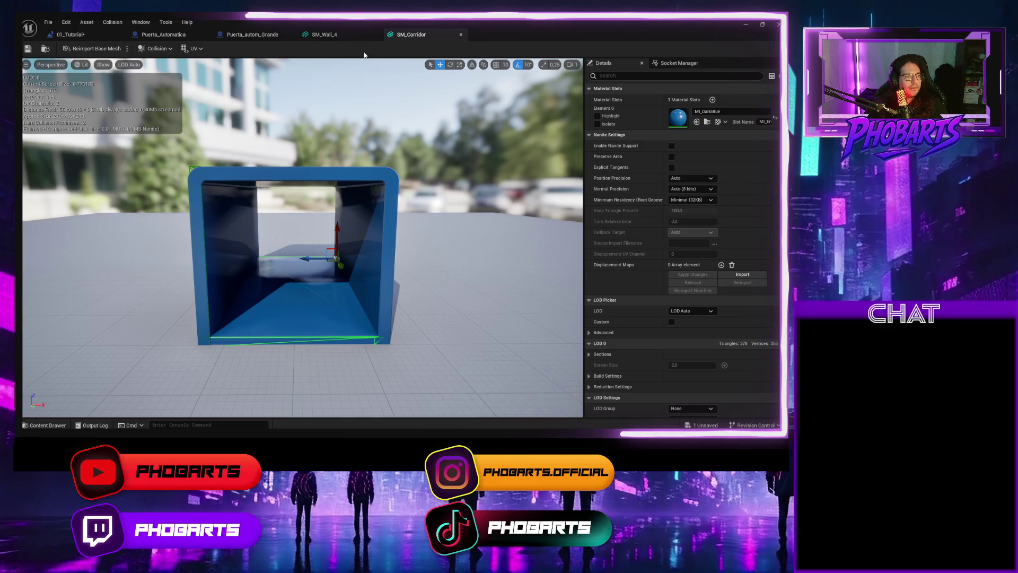
click(746, 25)
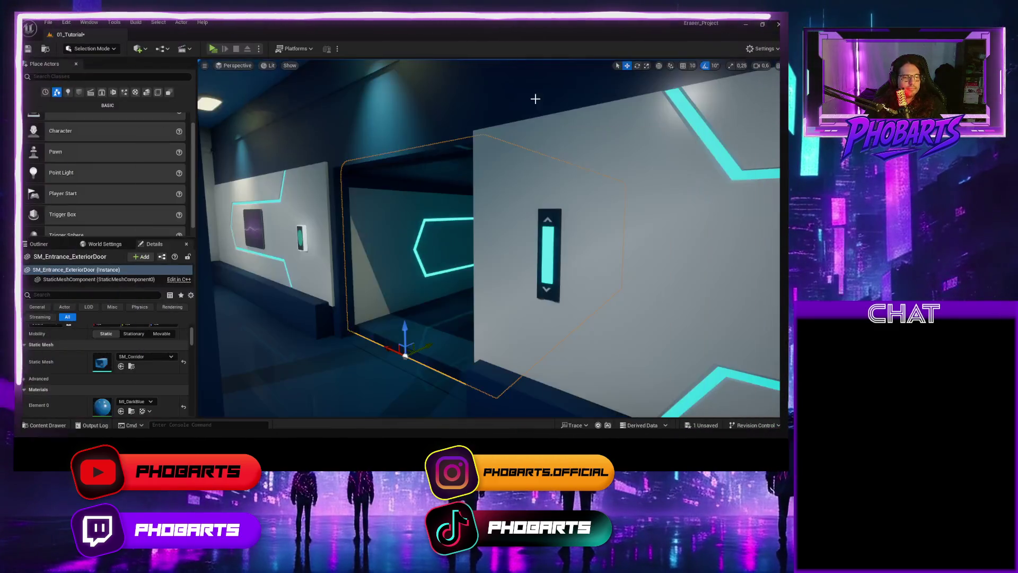
Step: Play-test walking and jumping down the corridor, then select the Puerta_autom_Grande door
click(213, 49)
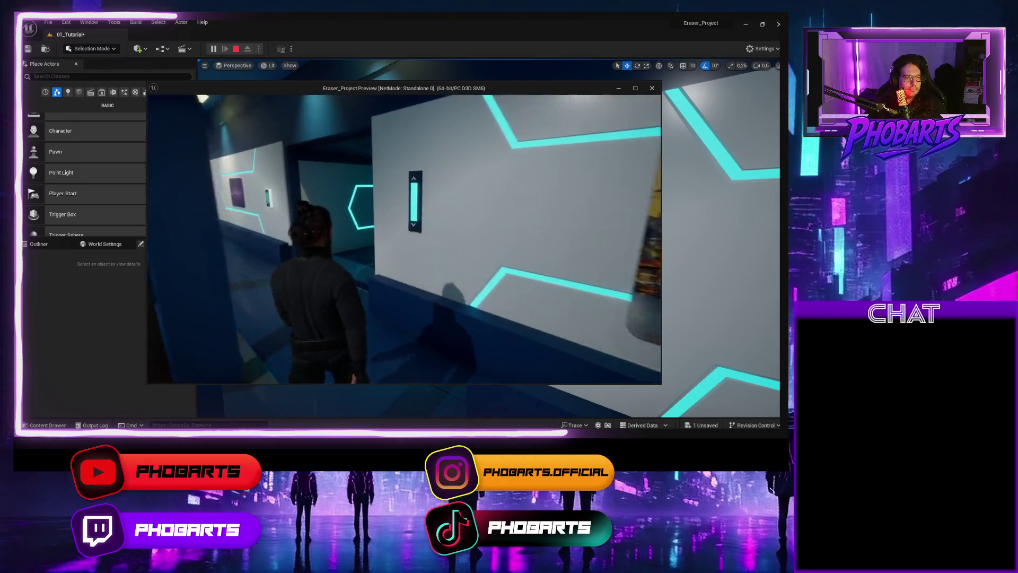
key(w)
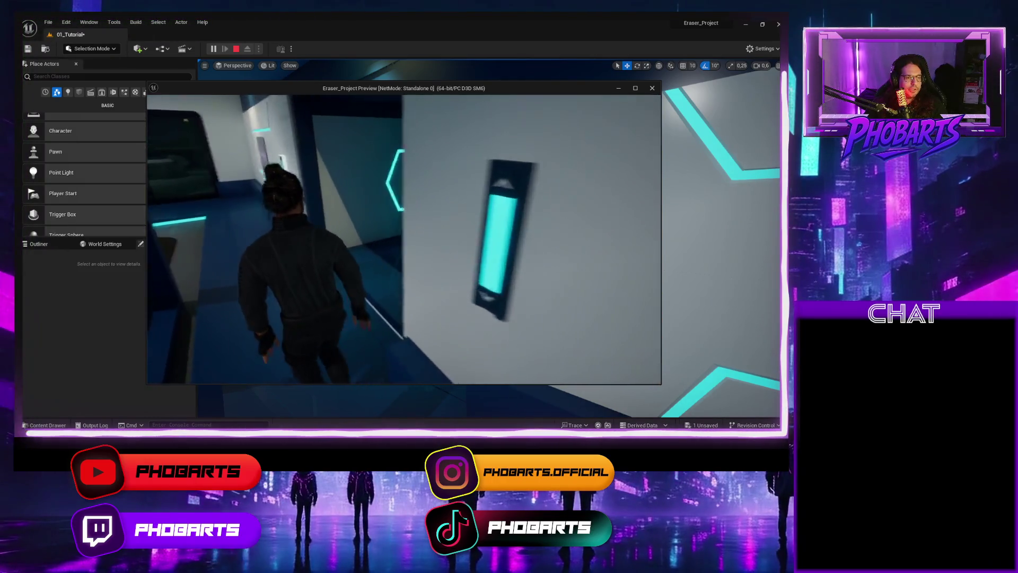
key(w)
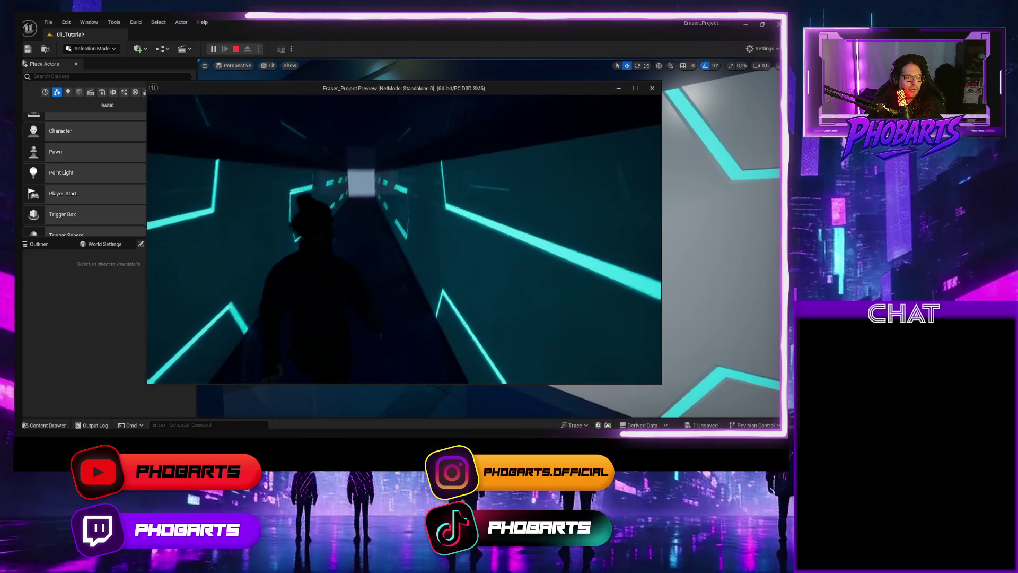
key(w)
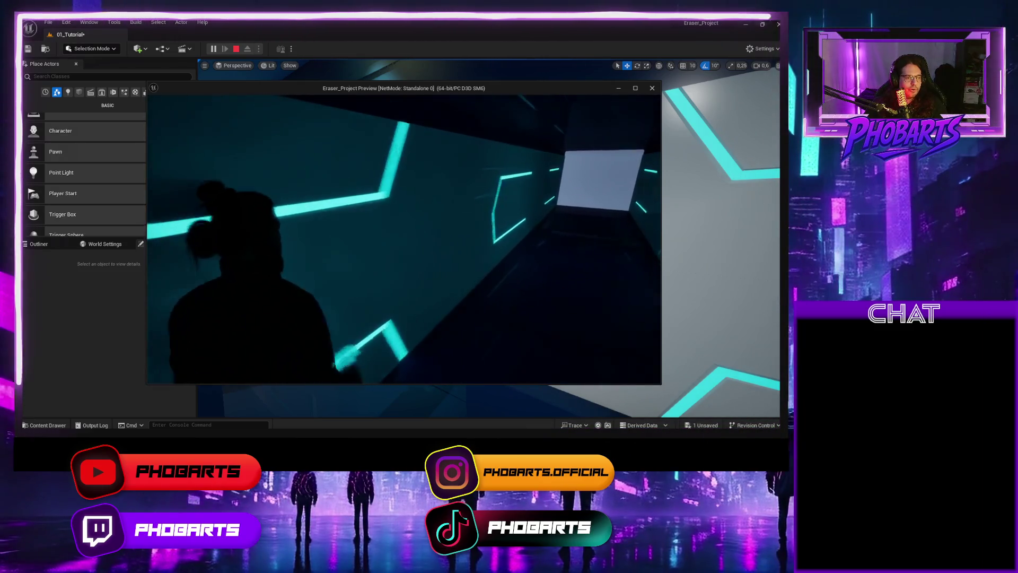
key(space)
key(Escape)
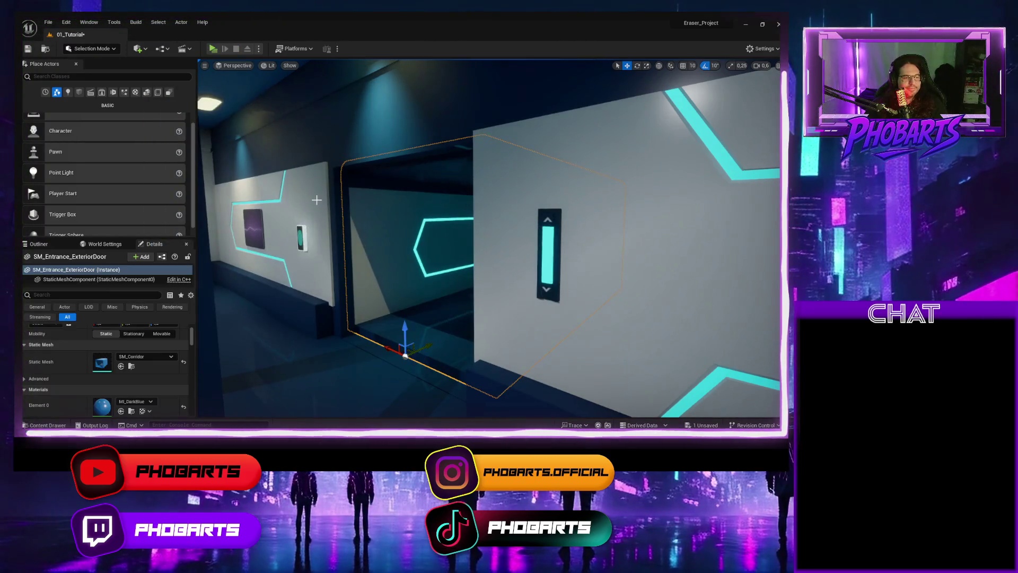
click(366, 239)
drag(342, 270, 342, 270)
Step: Move the Puerta_autom_Grande door into the wall doorway and raise it slightly
mouse_move(342, 308)
mouse_down()
mouse_move(350, 297)
mouse_move(459, 287)
mouse_move(408, 306)
mouse_up()
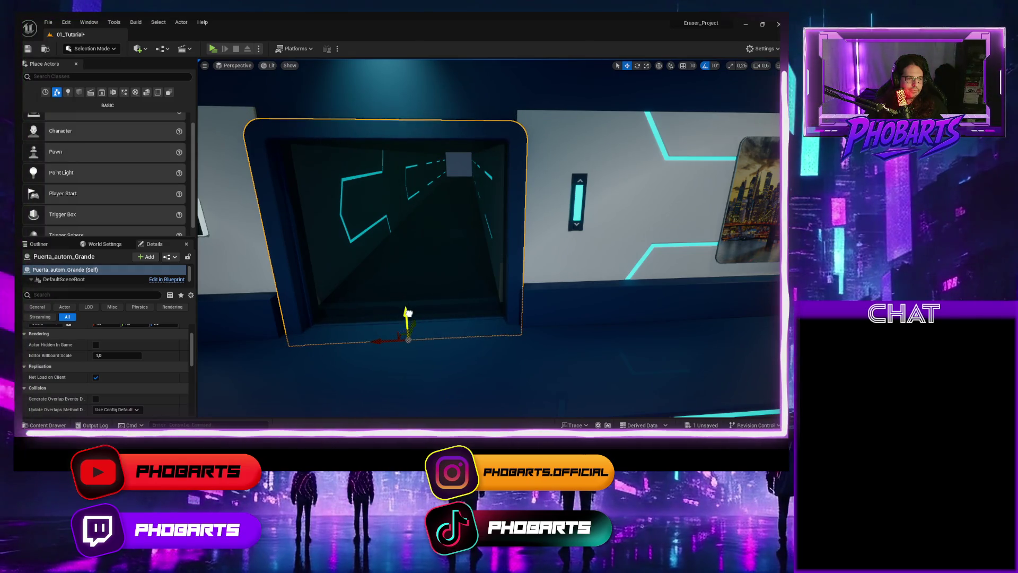
drag(407, 313, 407, 311)
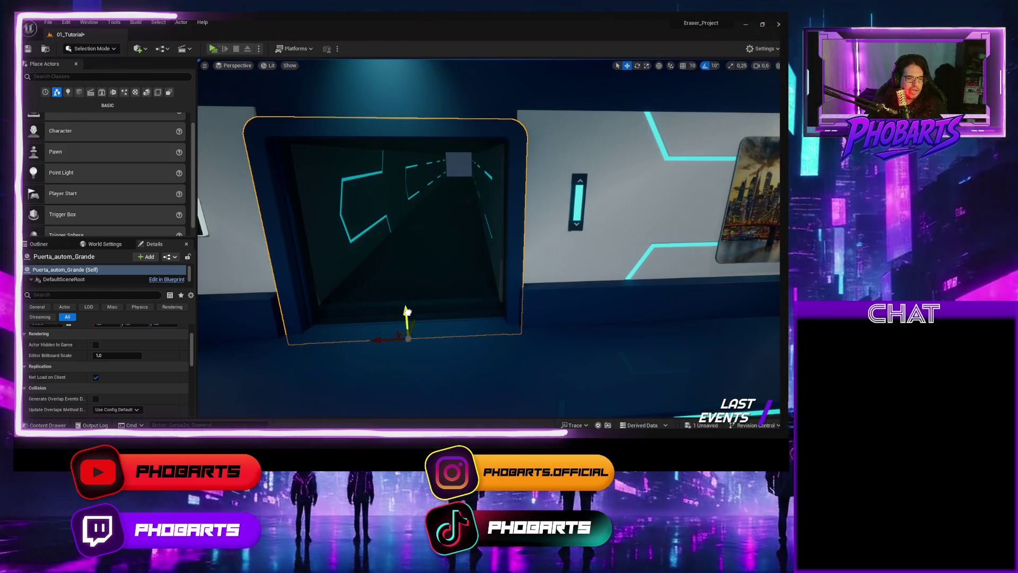
key(w)
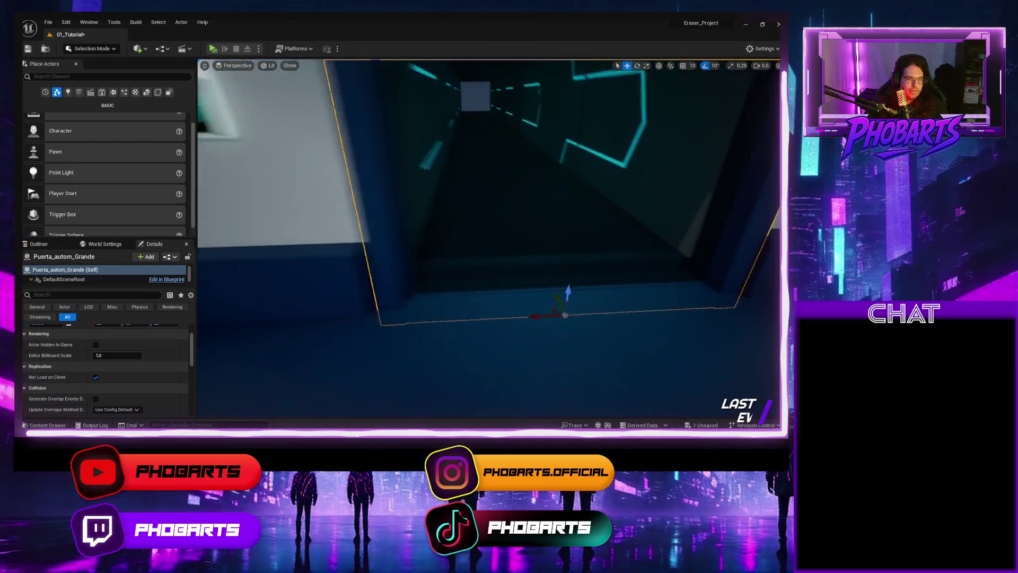
key(s)
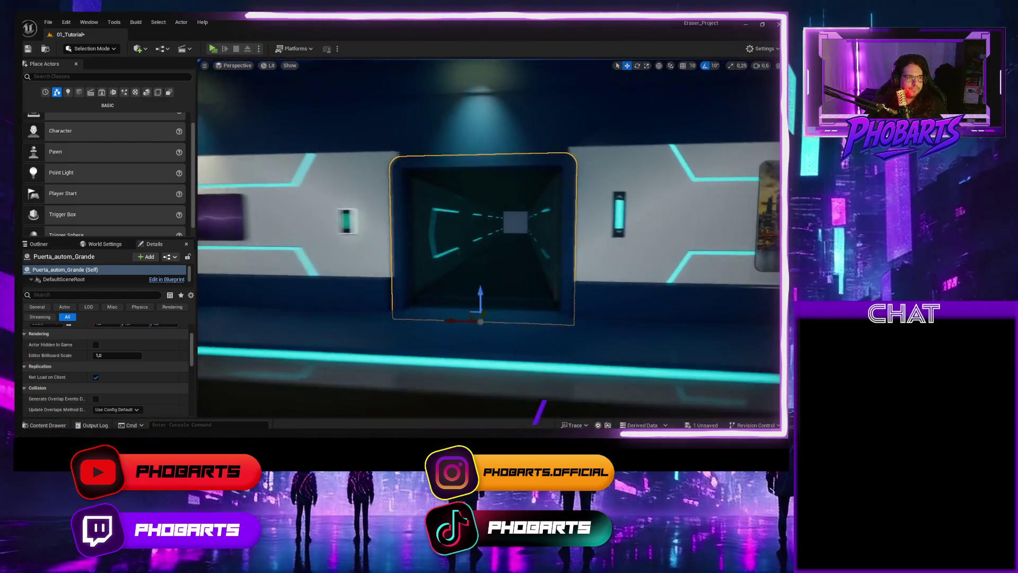
Step: Play-test walking the character up to the door, then select the SM_Entrance_Ground floor piece
click(213, 49)
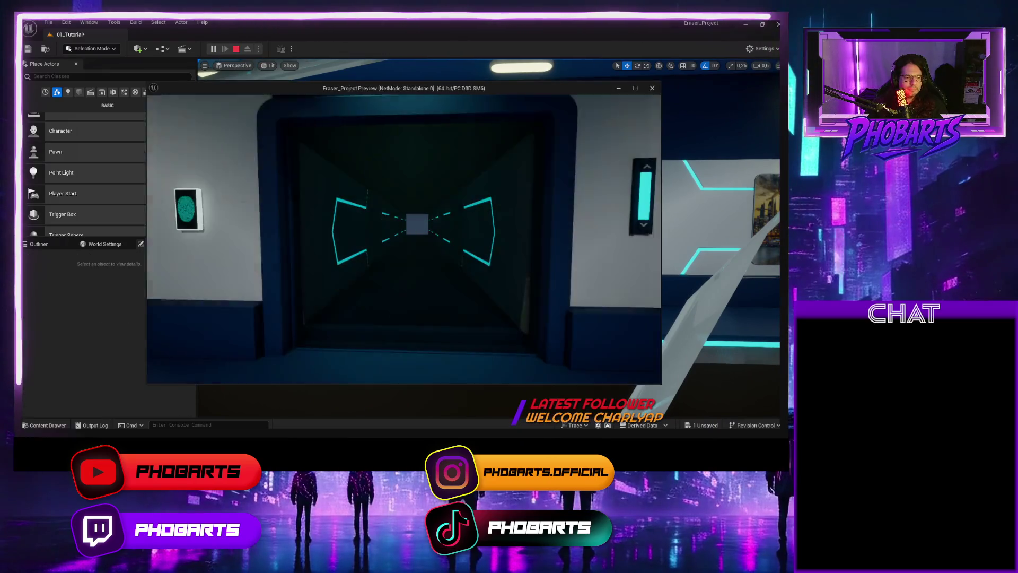
key(w)
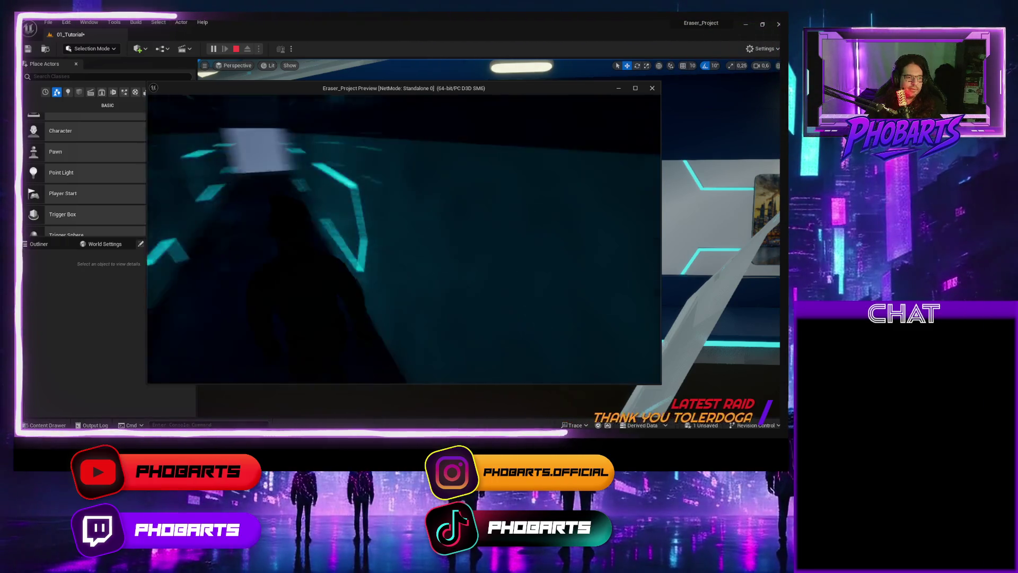
key(Escape)
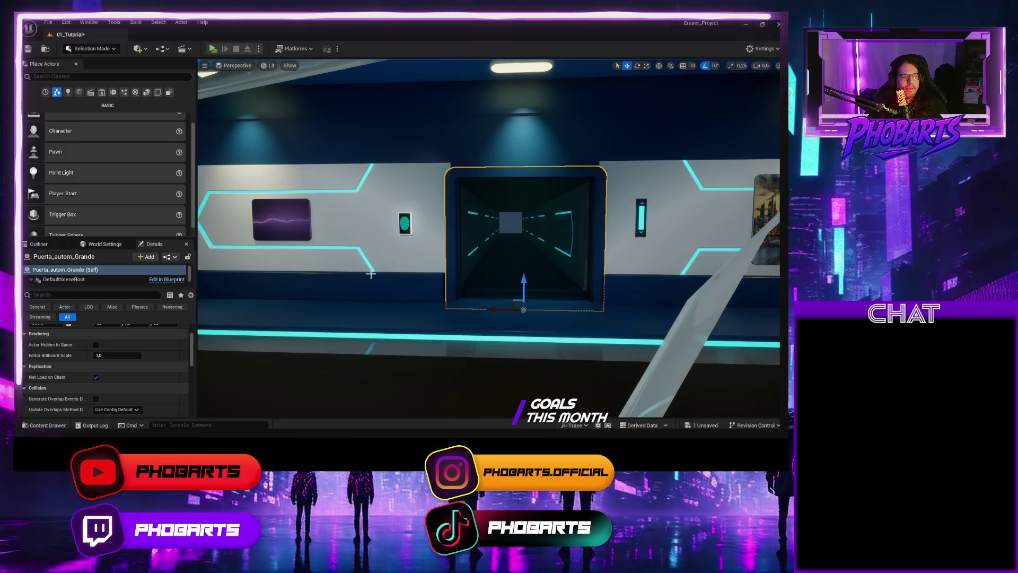
click(356, 325)
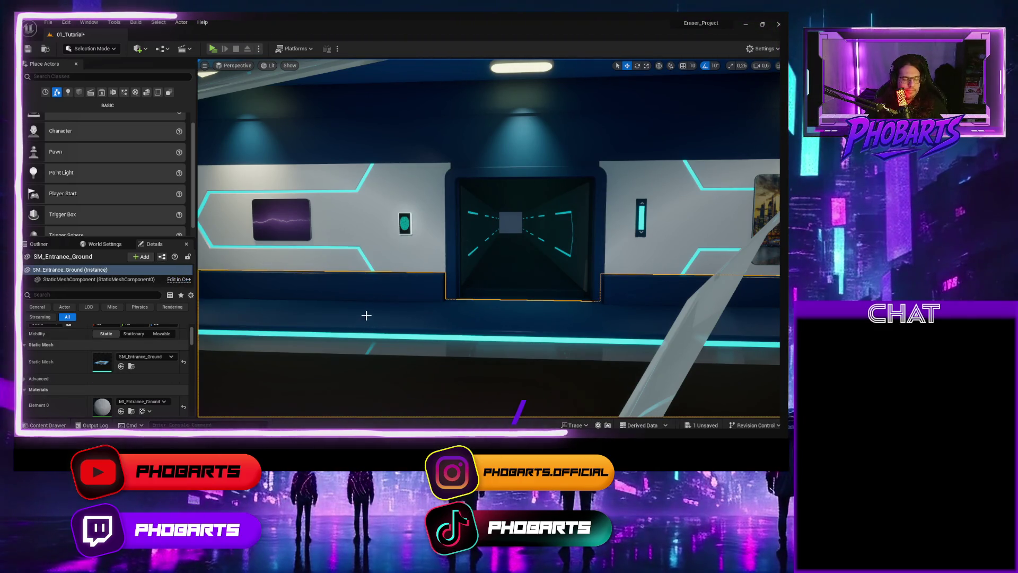
Step: Save all unsaved changes, including the 01_Tutorial level
key(ctrl+space)
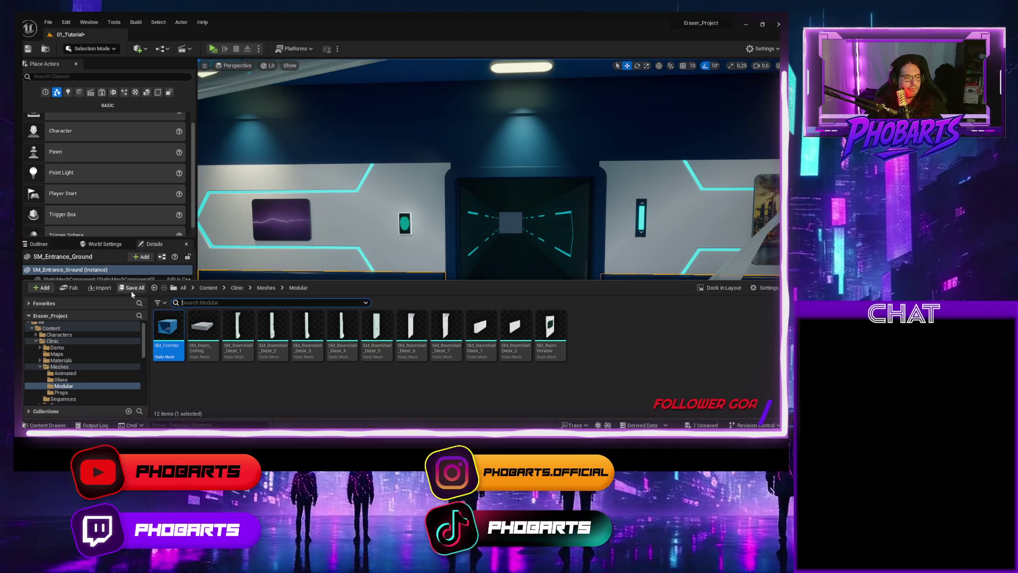
click(132, 288)
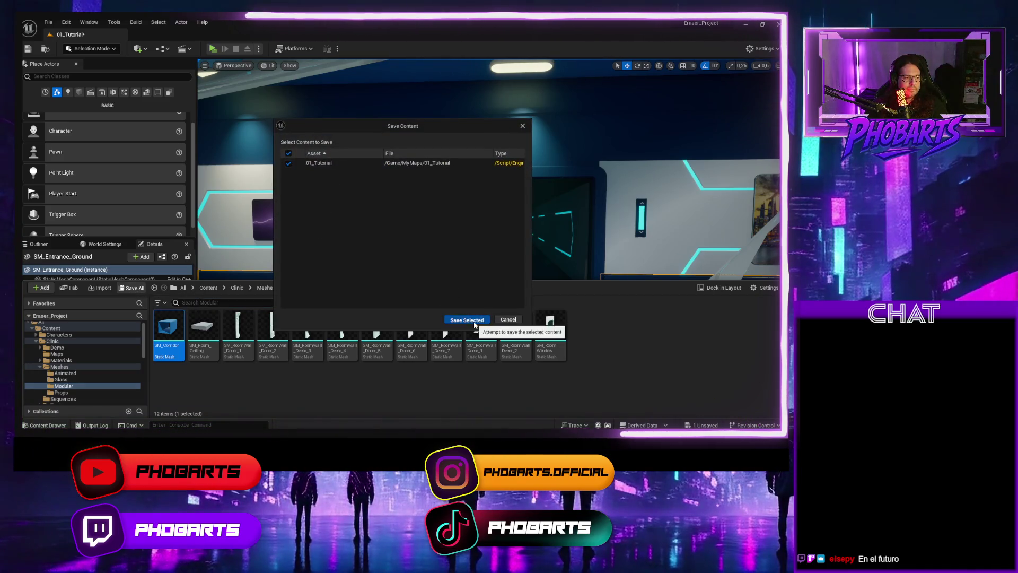
click(466, 320)
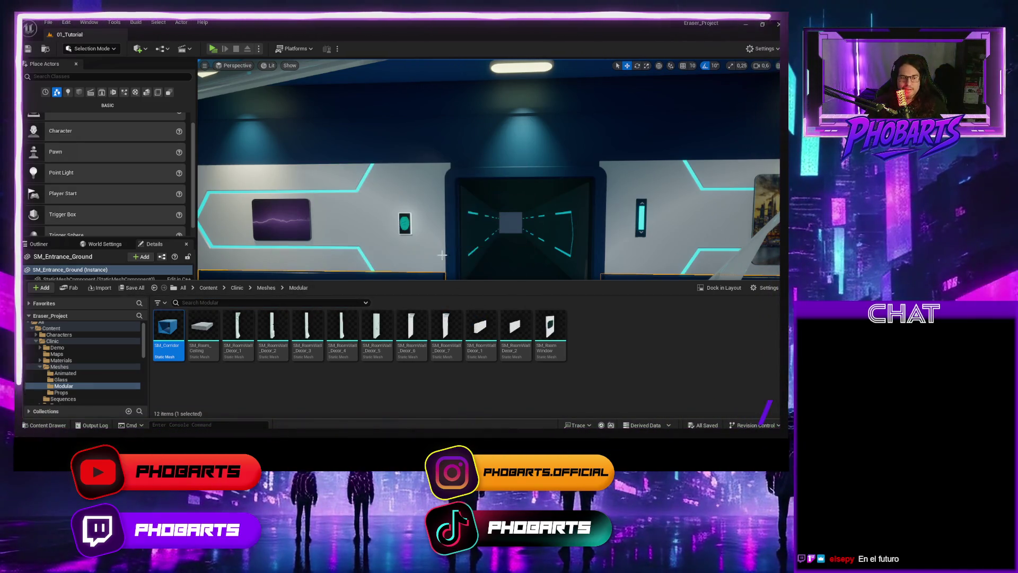
Step: Select the wall decor piece and frame it in the viewport
click(419, 232)
drag(419, 232, 419, 232)
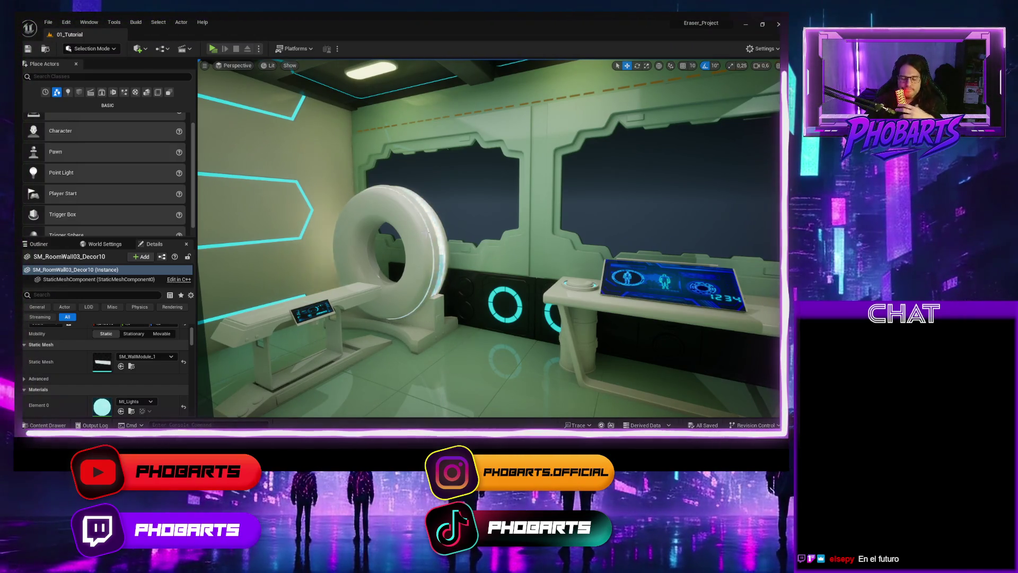
key(f)
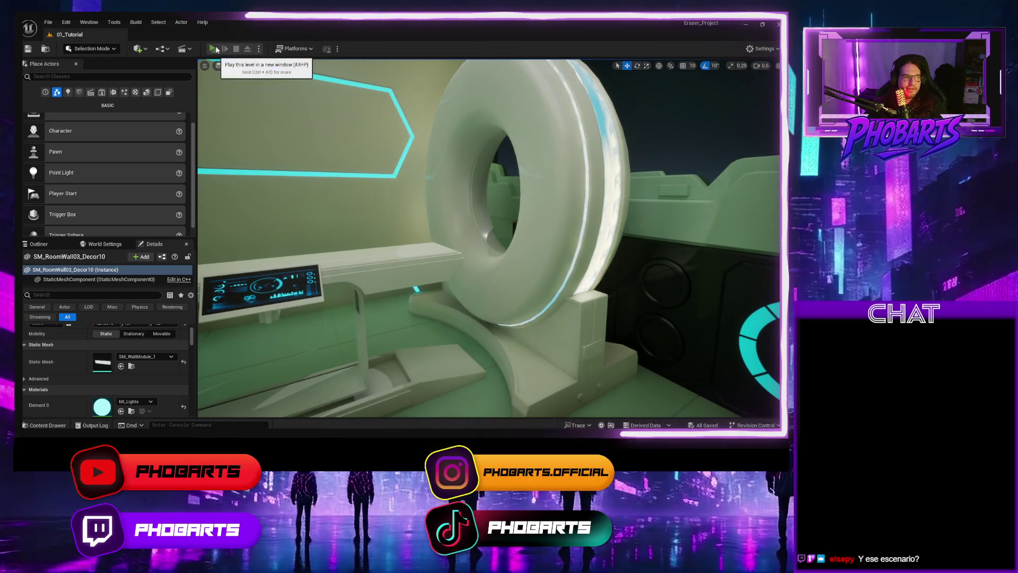
Step: Play-test walking the character to the glass door, then select the Puerta_Automatica door
click(213, 48)
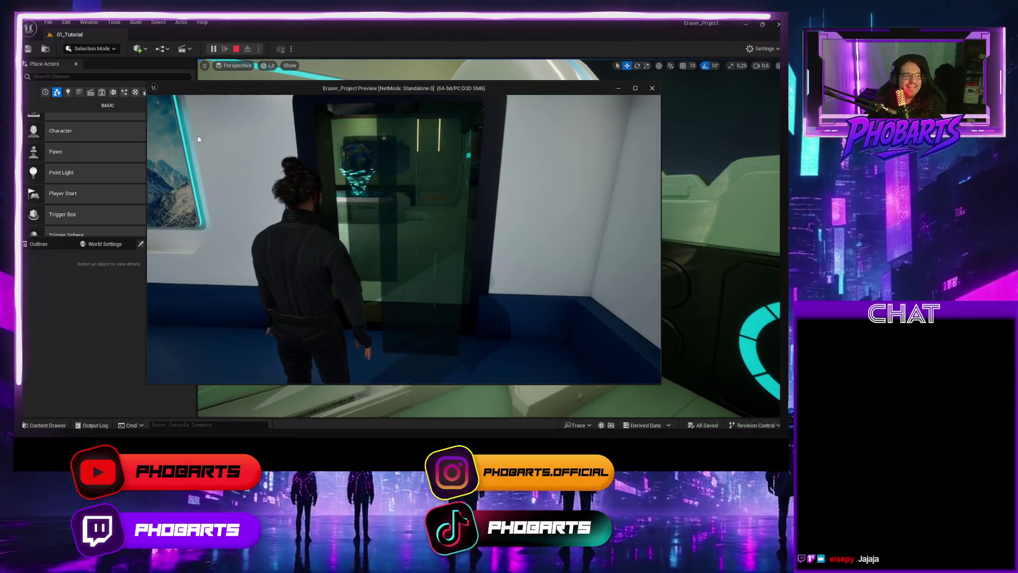
key(Escape)
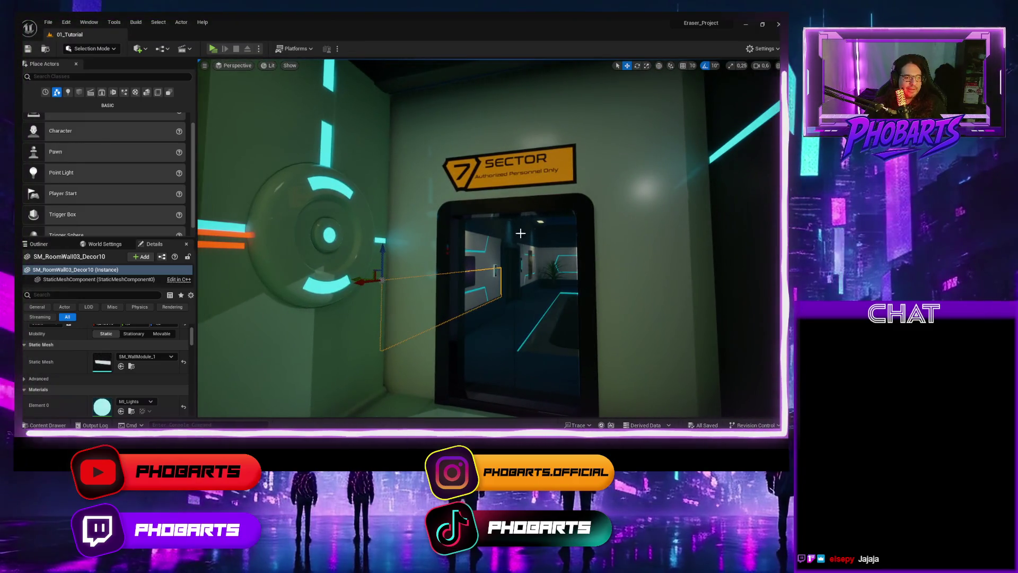
click(509, 319)
Step: Inspect Puerta_Automatica's Lerp nodes and SM_Entrance_BigGlassDoor1 panel, view Puerta_autom_Grande, then minimize the editor
click(167, 279)
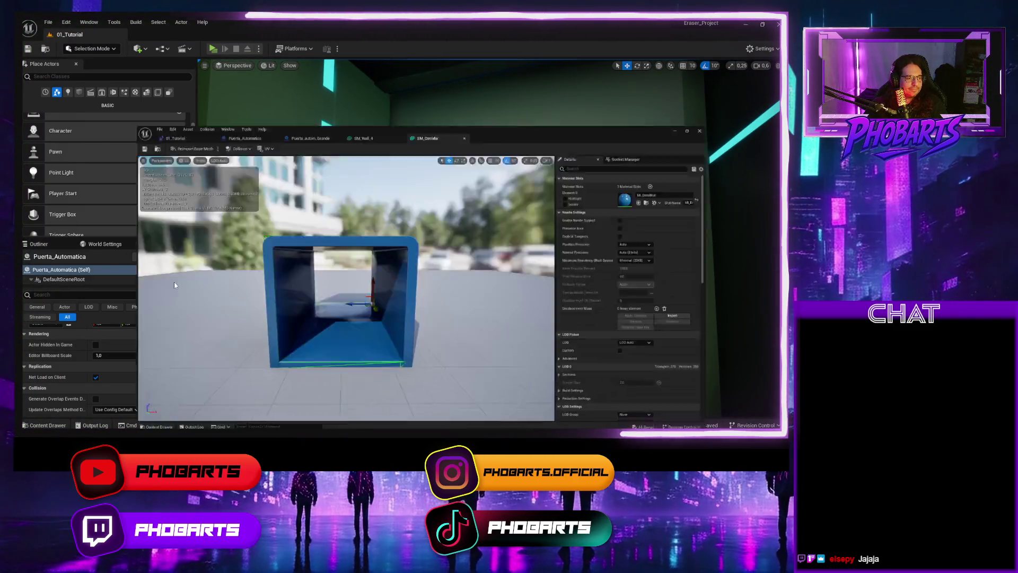
drag(432, 229, 372, 263)
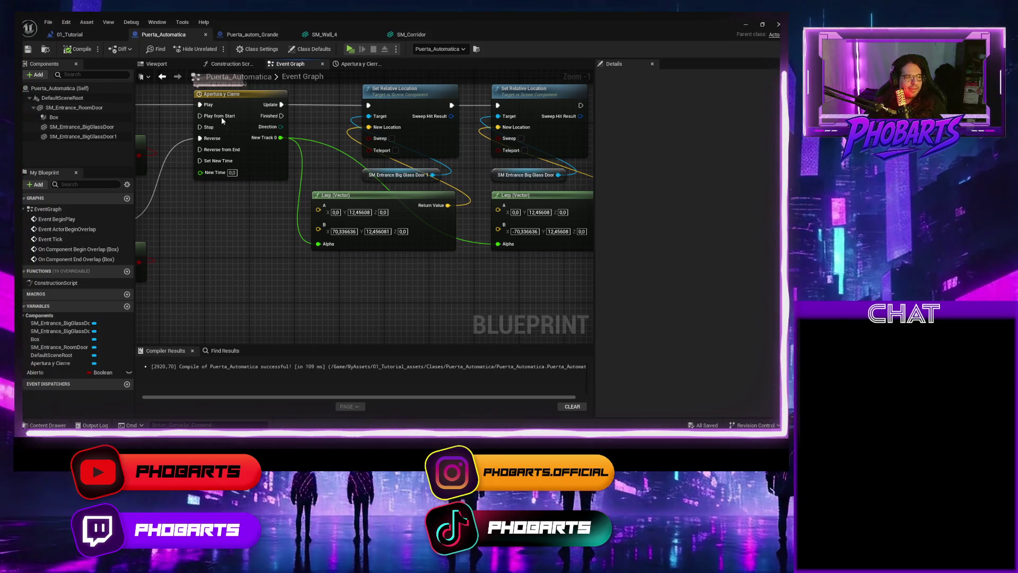
click(156, 64)
click(336, 150)
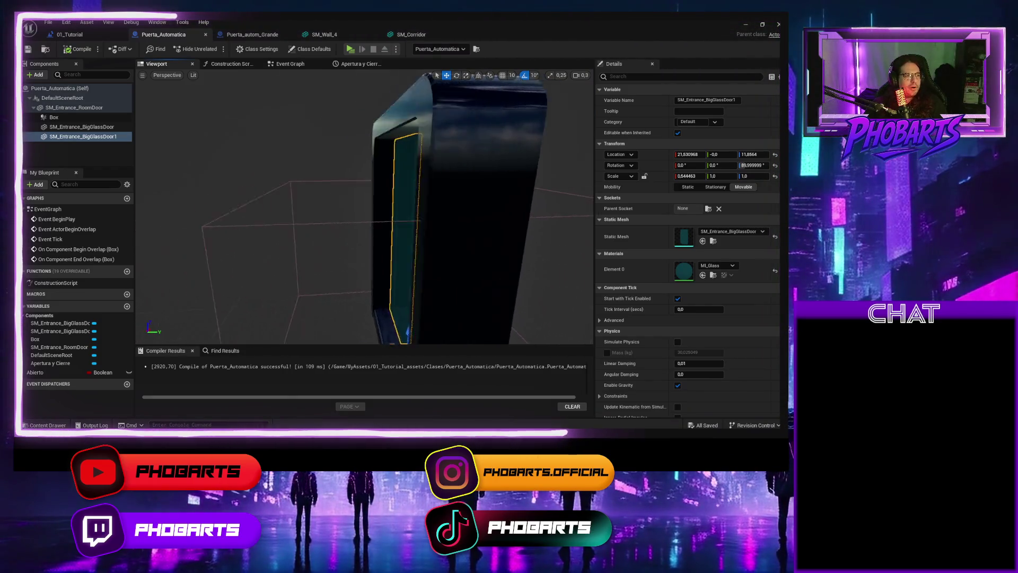
mouse_move(297, 175)
mouse_down()
mouse_move(399, 175)
mouse_move(390, 176)
mouse_up()
click(291, 63)
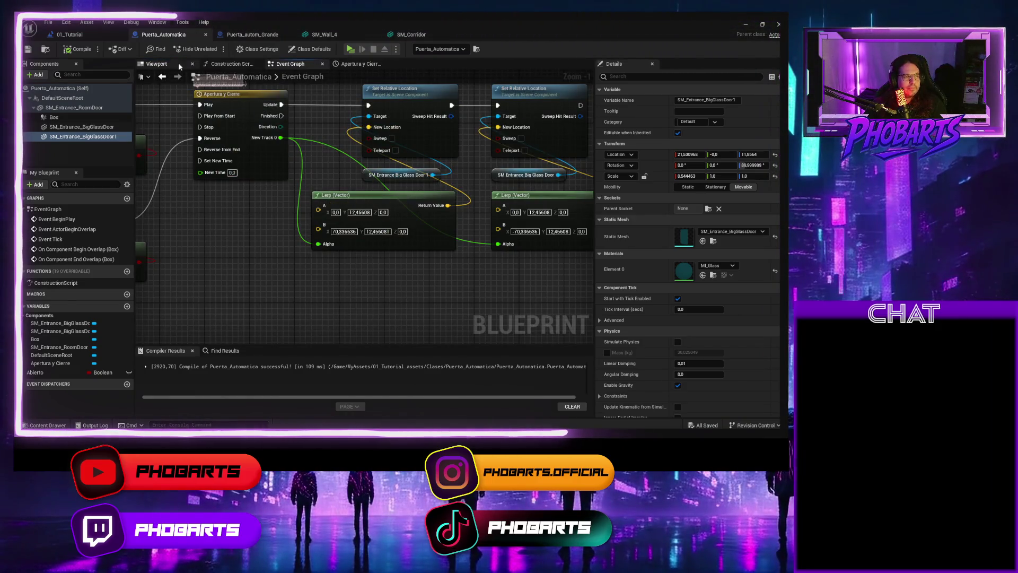
click(257, 35)
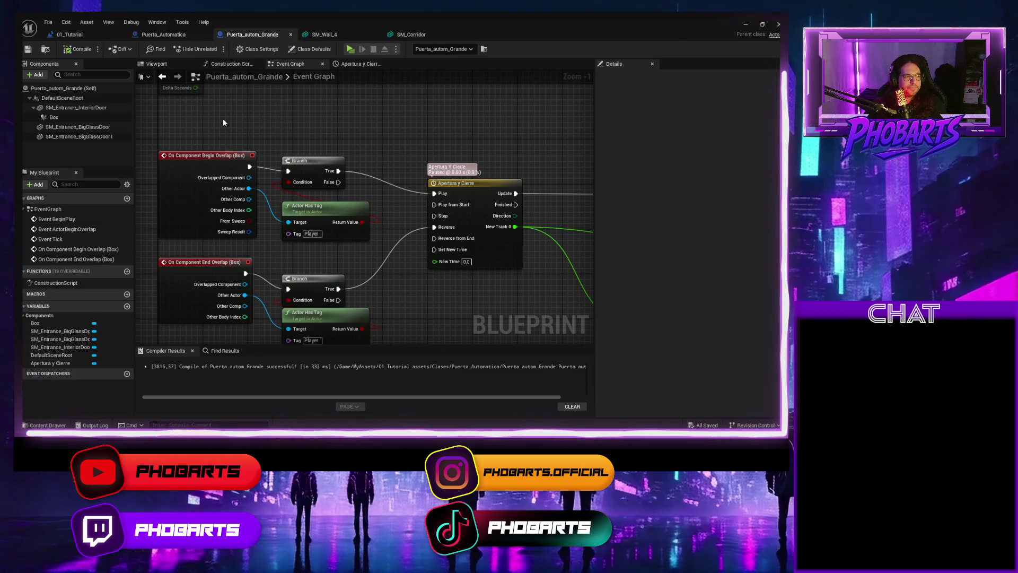
click(742, 25)
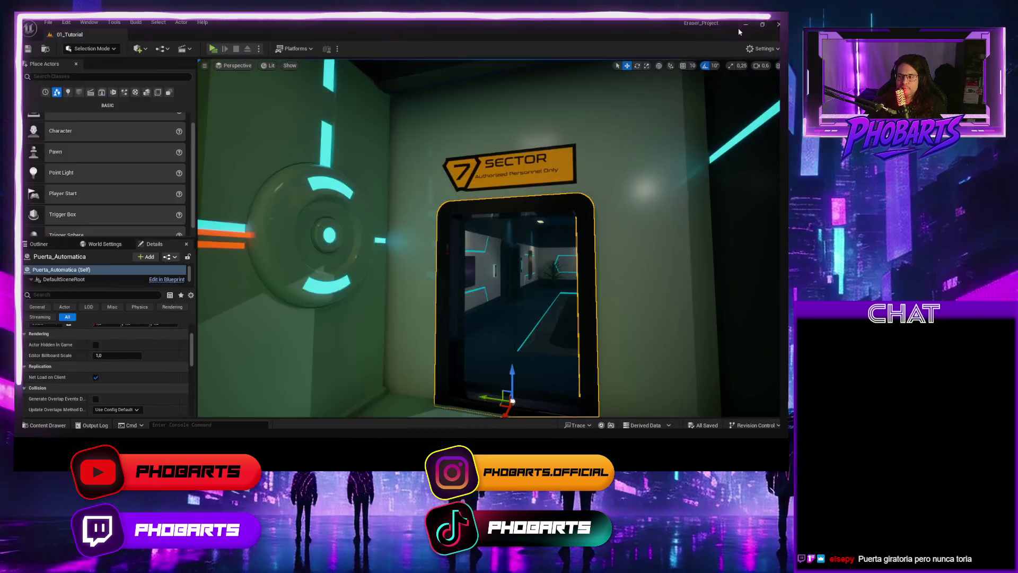
Step: Fly into the corridor doorway, briefly play-test walking to the door, and return to Puerta_autom_Grande's graph
mouse_move(513, 401)
mouse_down()
mouse_move(530, 319)
mouse_move(568, 318)
mouse_up()
click(212, 49)
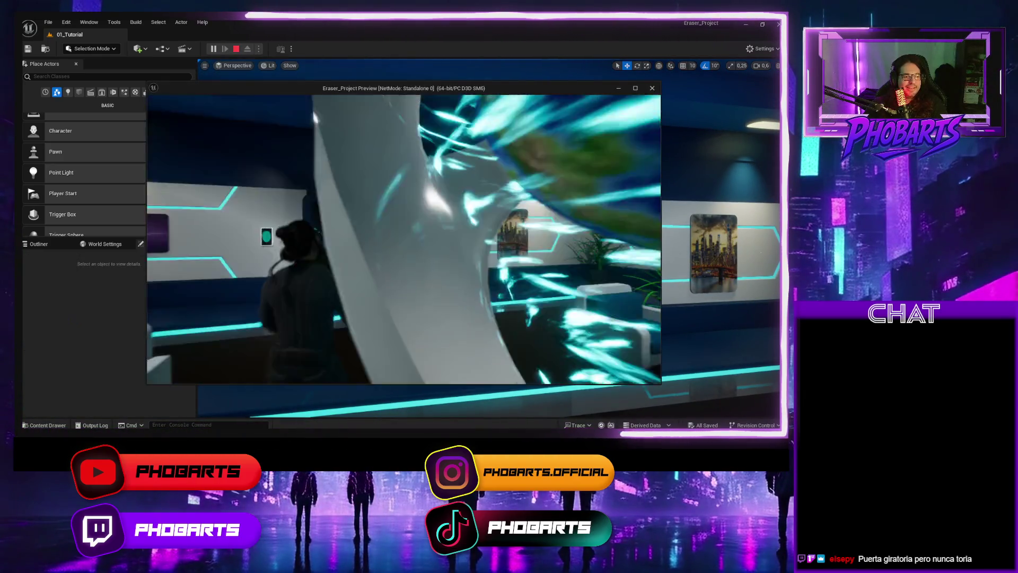
key(w)
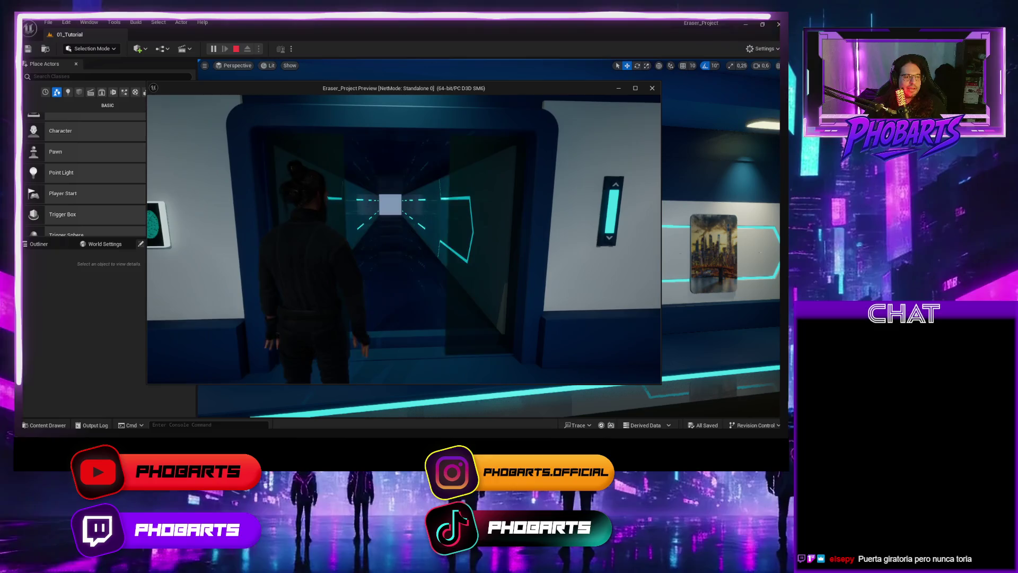
key(Escape)
key(alt+Tab)
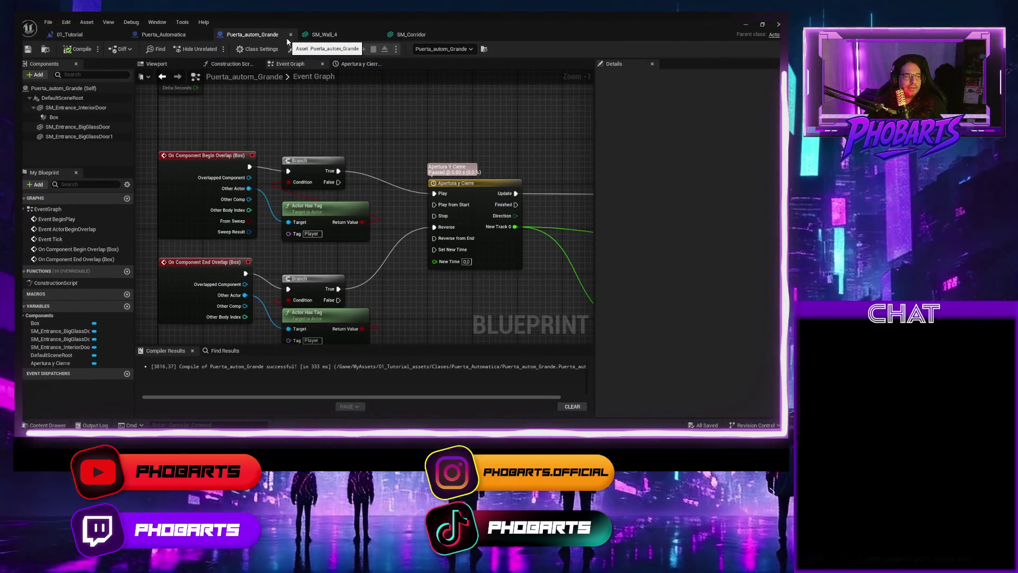
Step: Close Puerta_autom_Grande and paste the door's Location X 21,530968 into the Lerp's A X
click(291, 34)
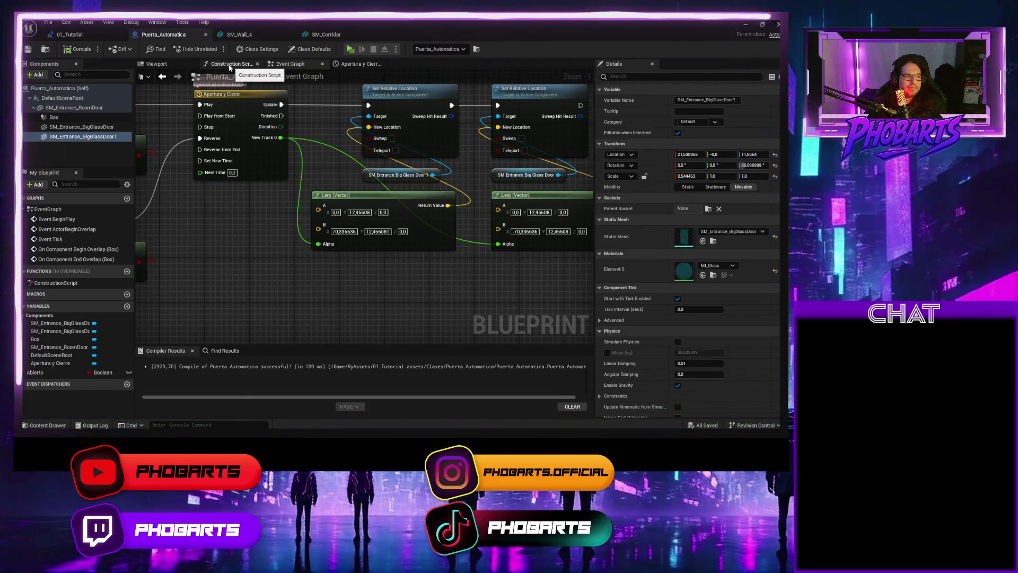
click(182, 63)
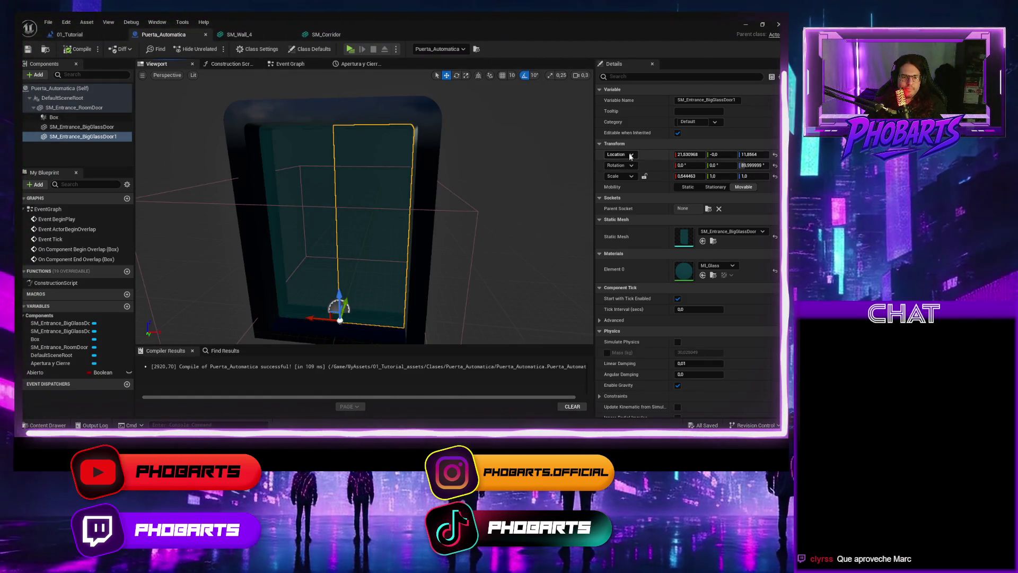
click(689, 156)
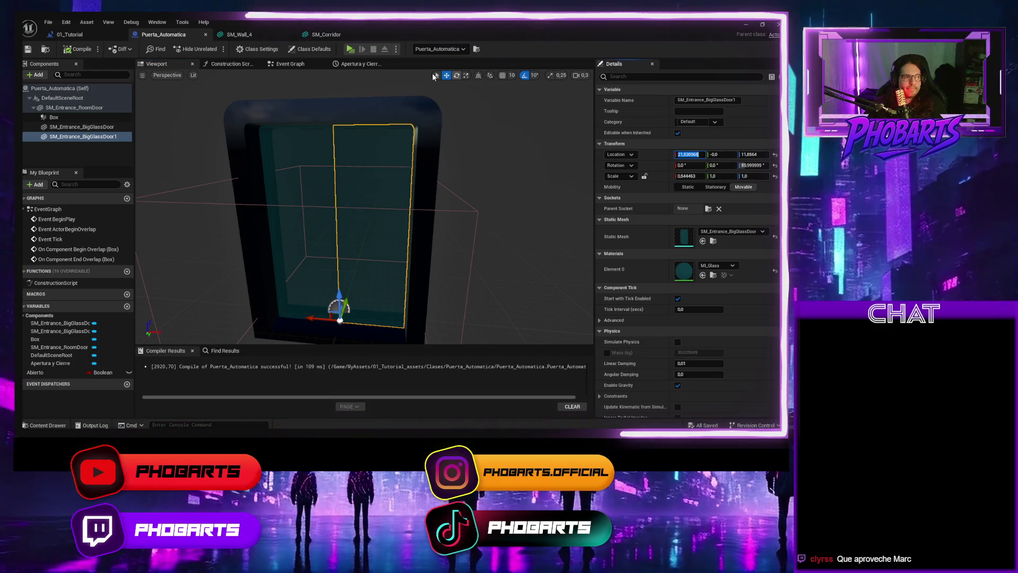
click(357, 155)
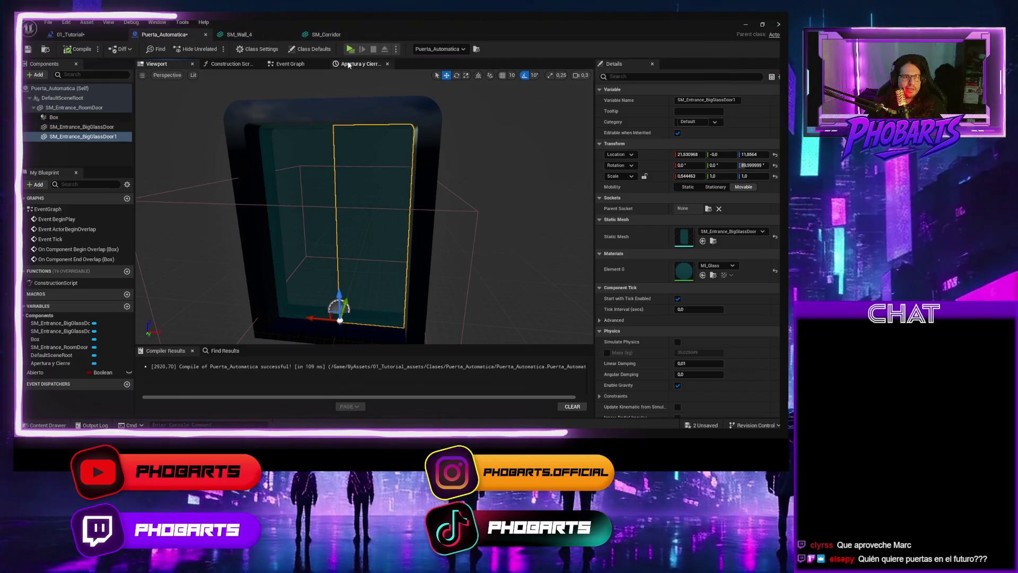
click(303, 64)
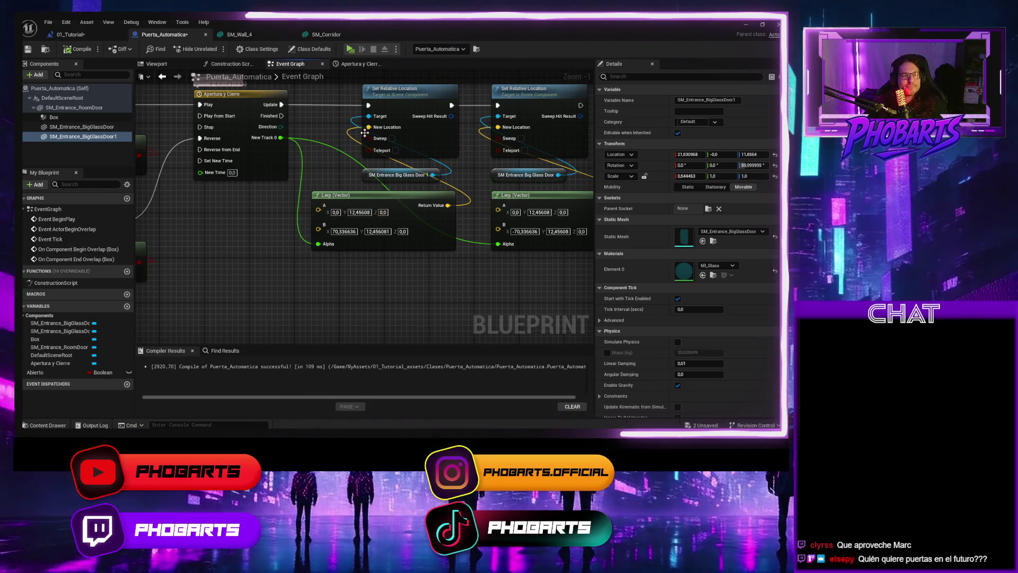
click(358, 64)
click(294, 65)
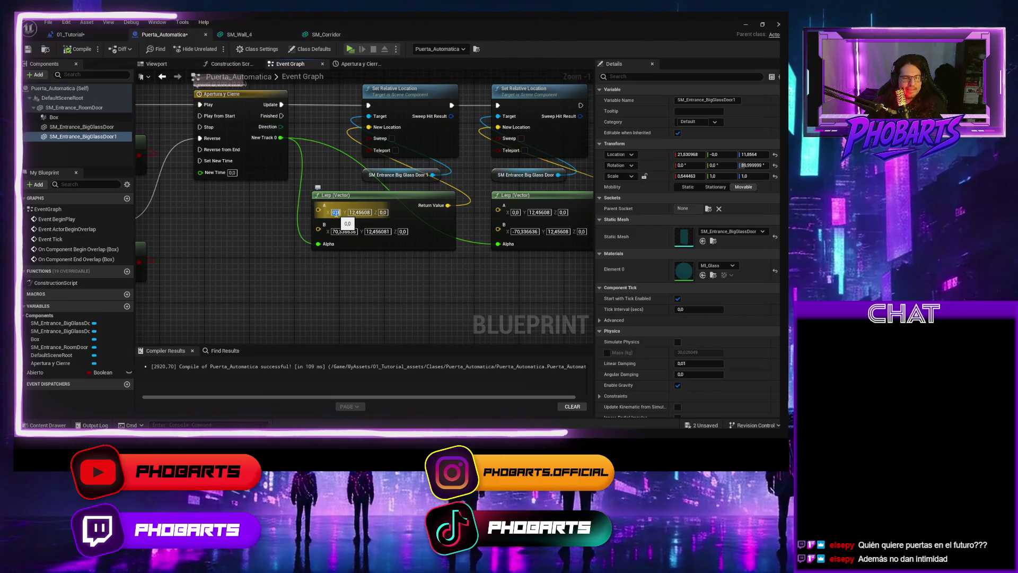
text(21,530968)
Step: Copy the left glass panel's Location Z 11,8564 into Lerp A's Z and clear its Y value
click(249, 64)
click(175, 64)
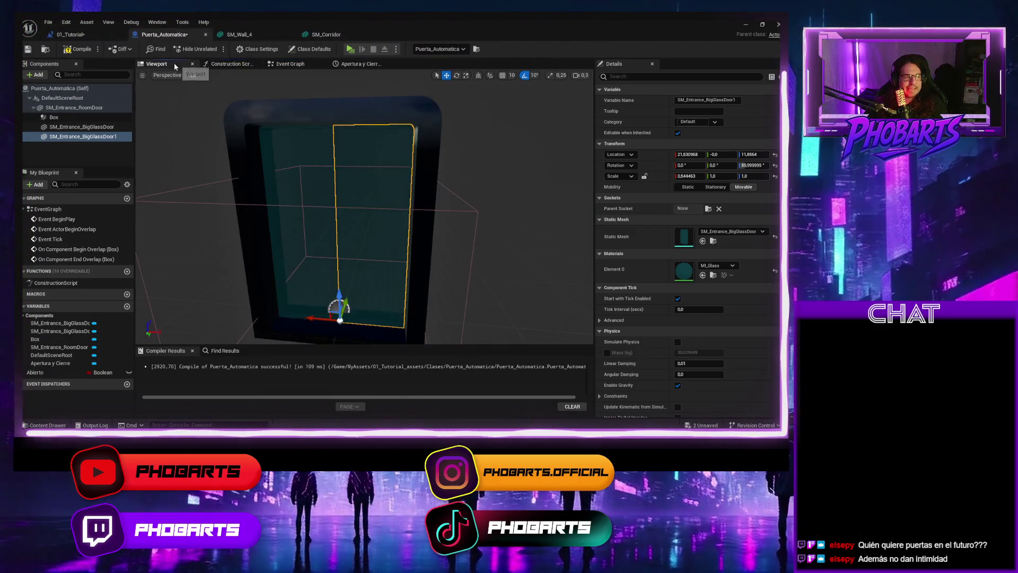
click(318, 159)
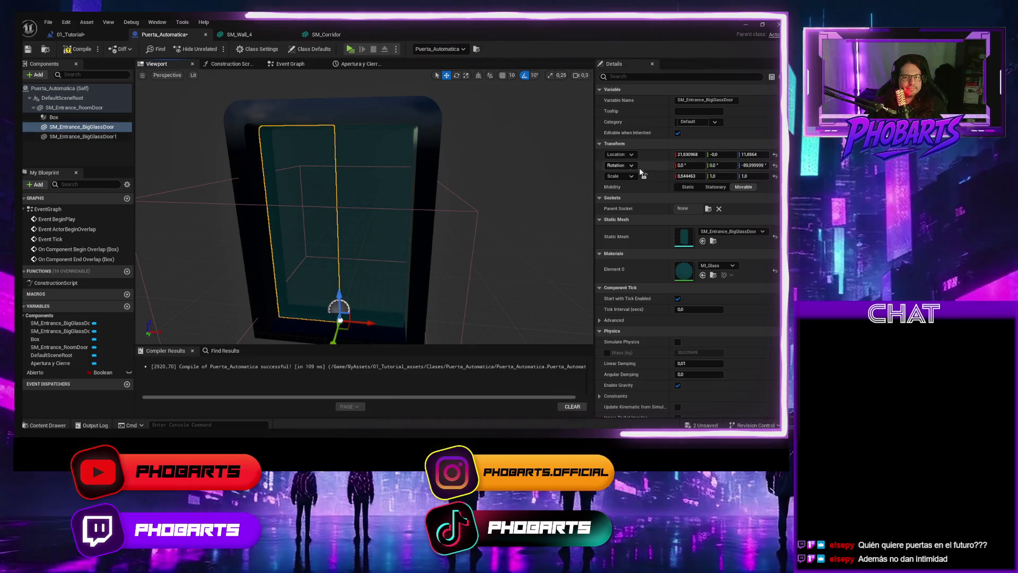
click(753, 155)
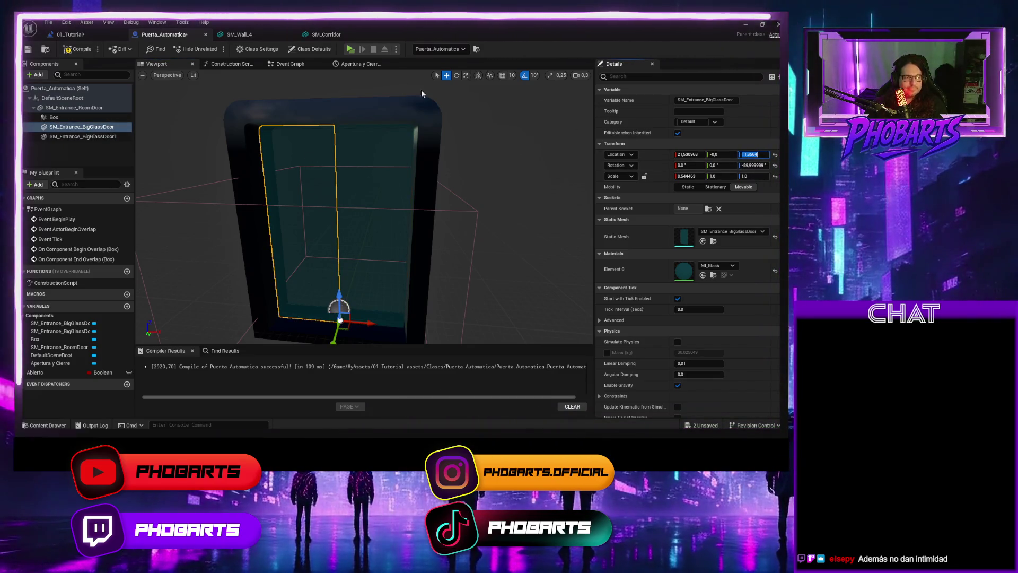
click(290, 64)
click(400, 212)
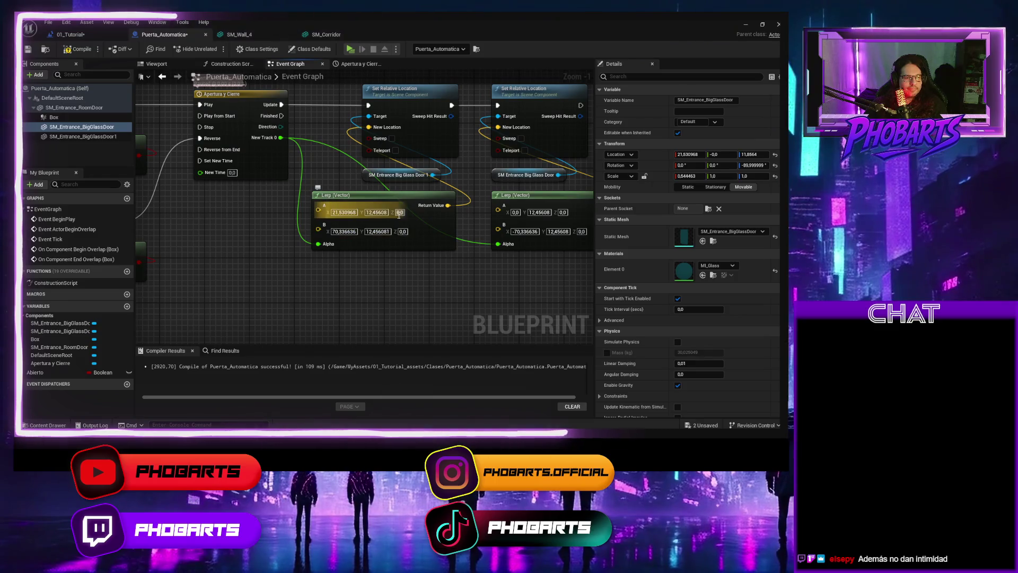
text(11,8564)
click(381, 214)
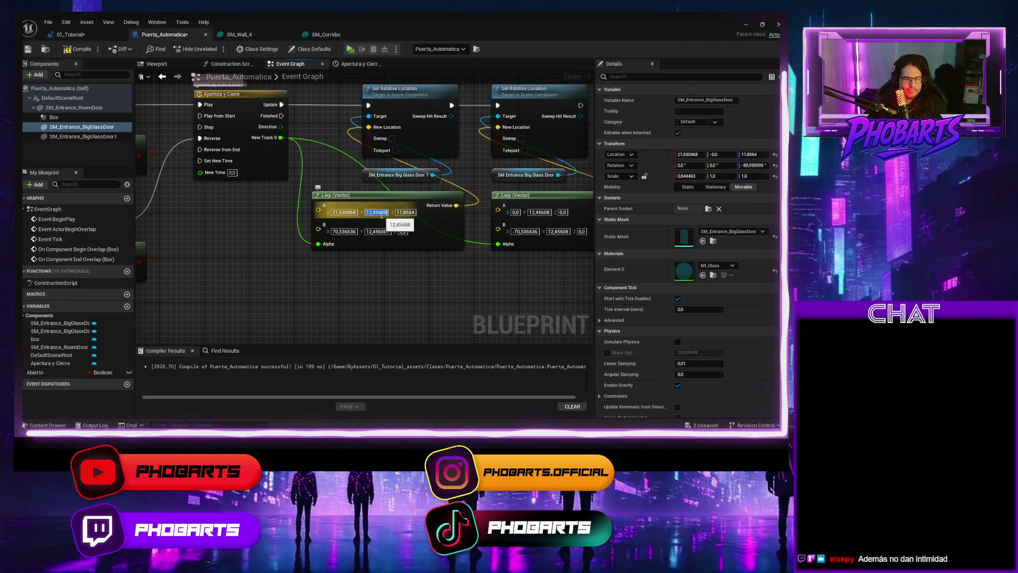
key(BackSpace)
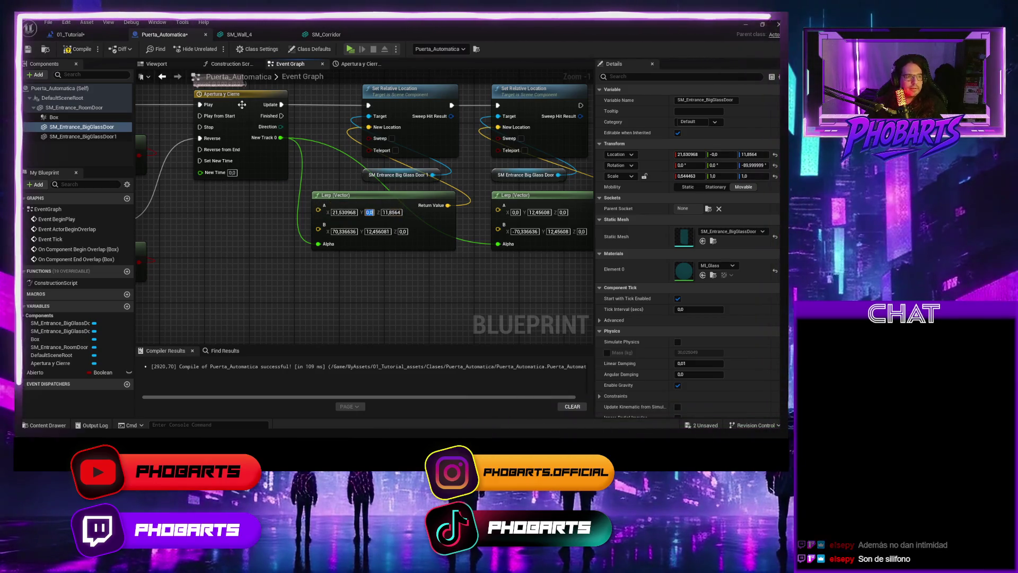
Step: Set the second Lerp's A Y to 0,0 and its A Z to 11,8564
click(157, 65)
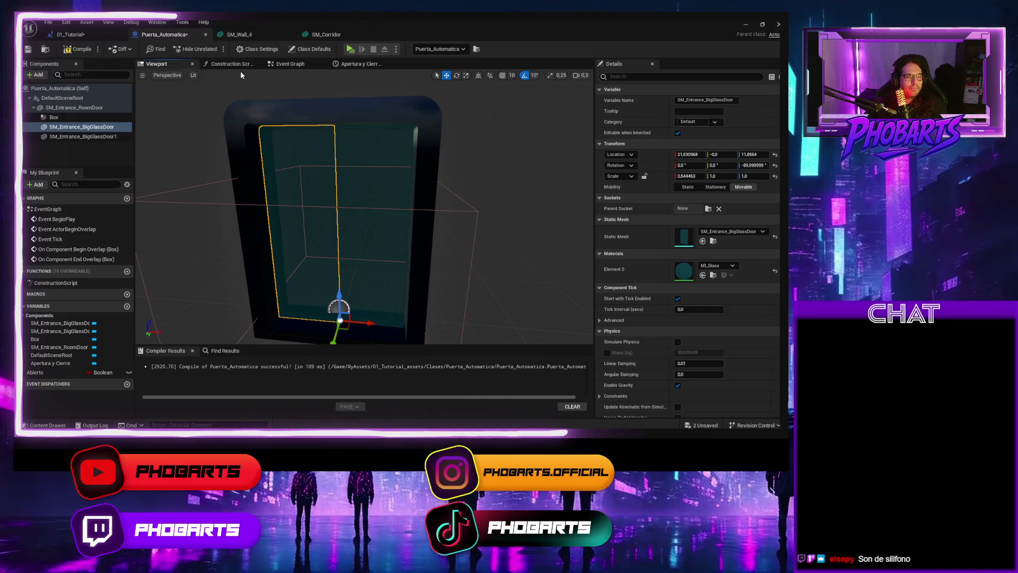
click(302, 68)
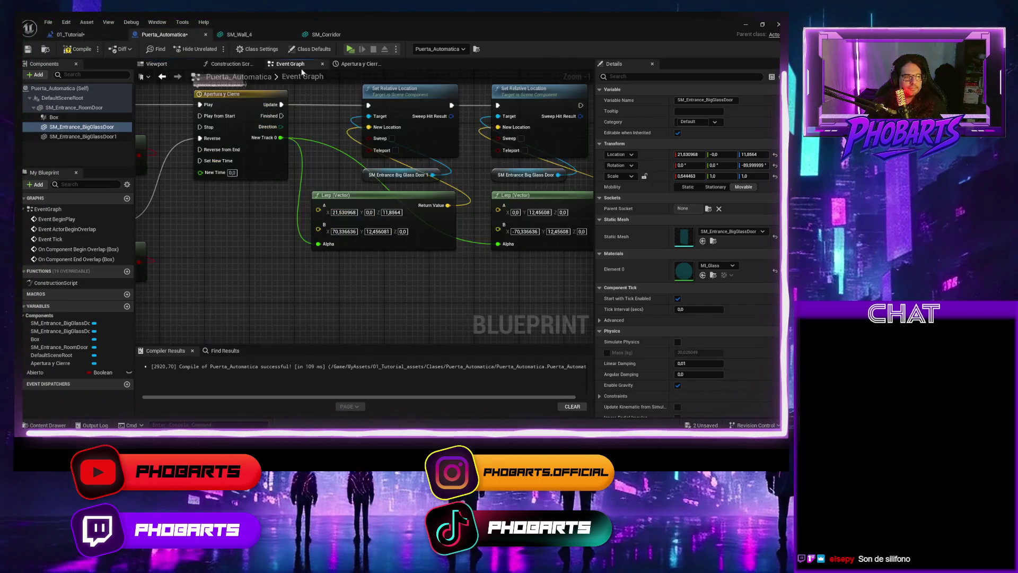
click(344, 212)
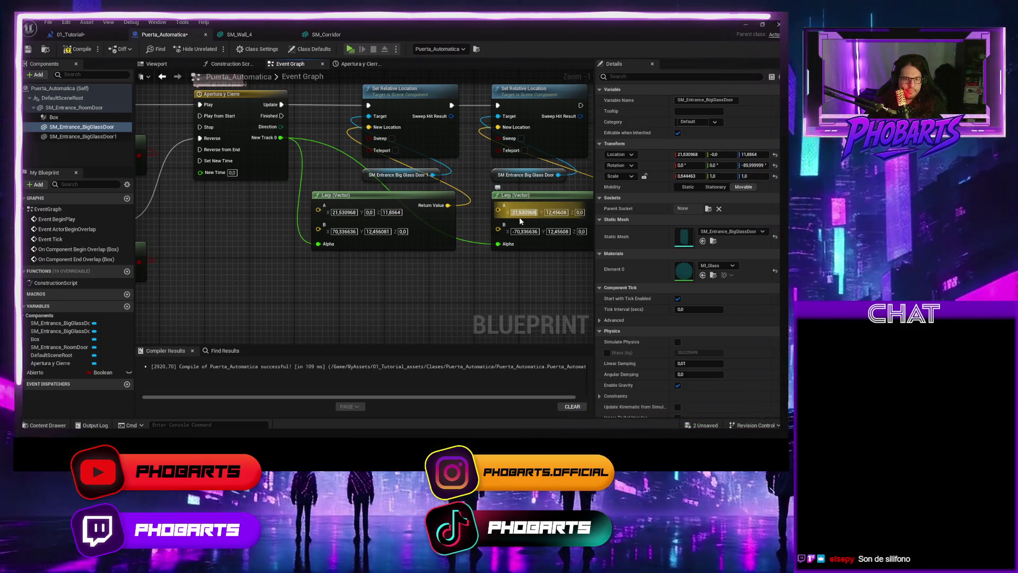
click(550, 213)
text(0)
key(Return)
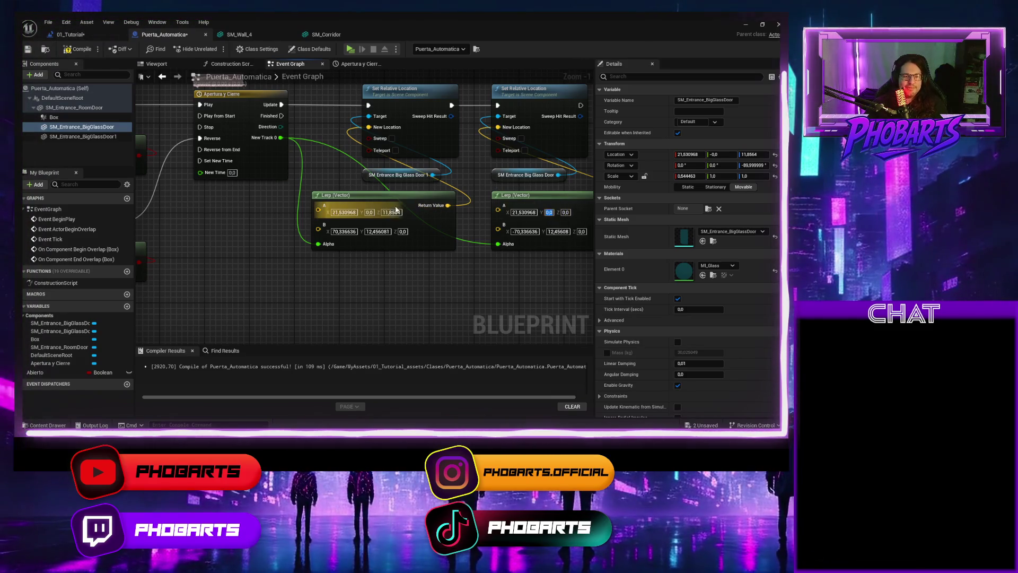
key(Return)
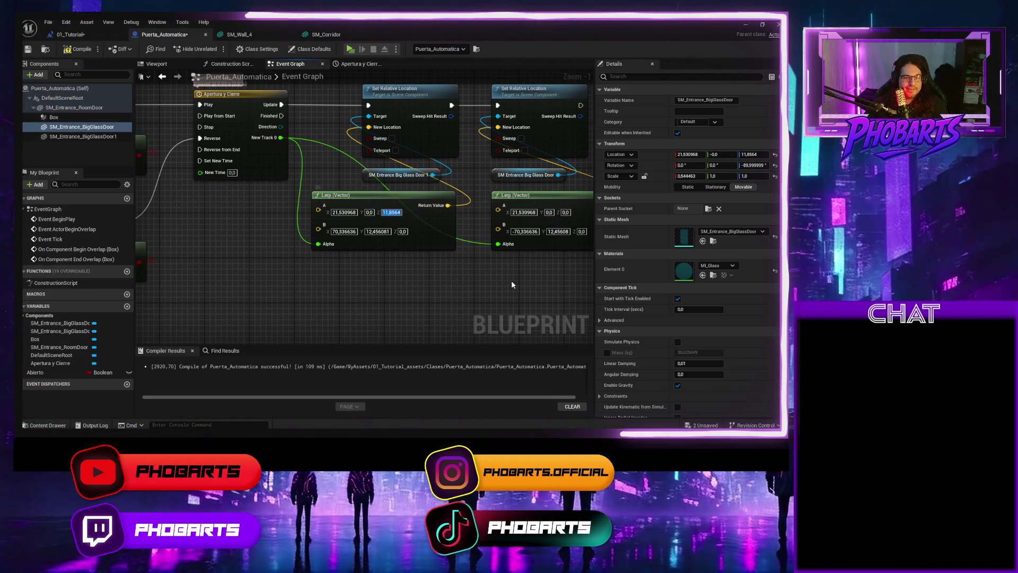
click(566, 212)
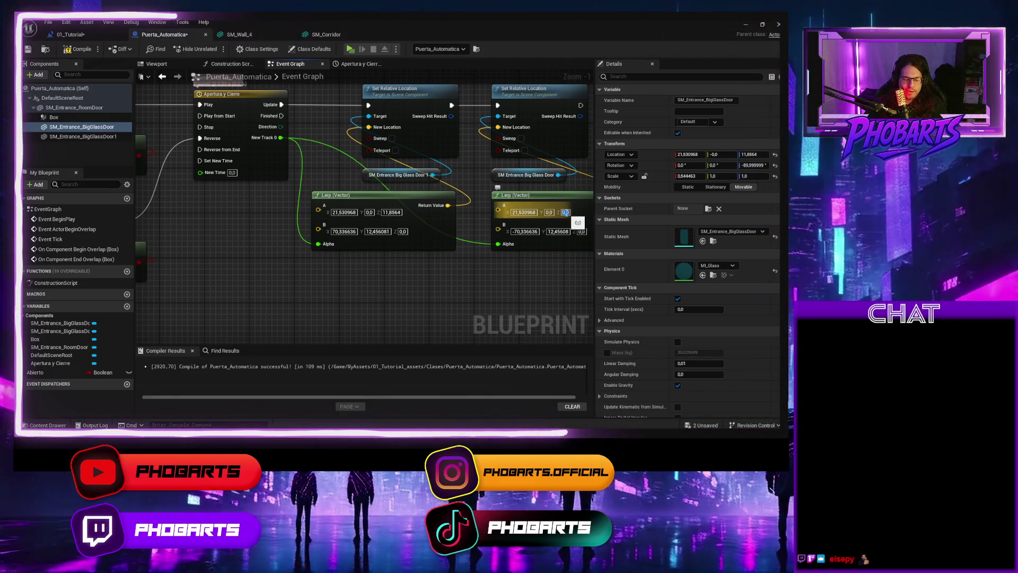
text(11,8564)
key(Return)
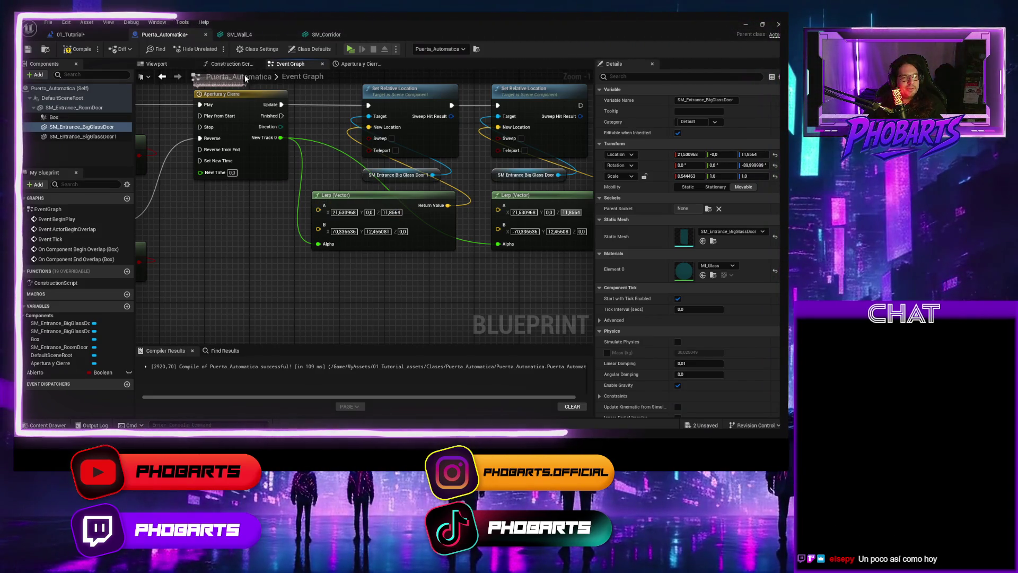
click(157, 64)
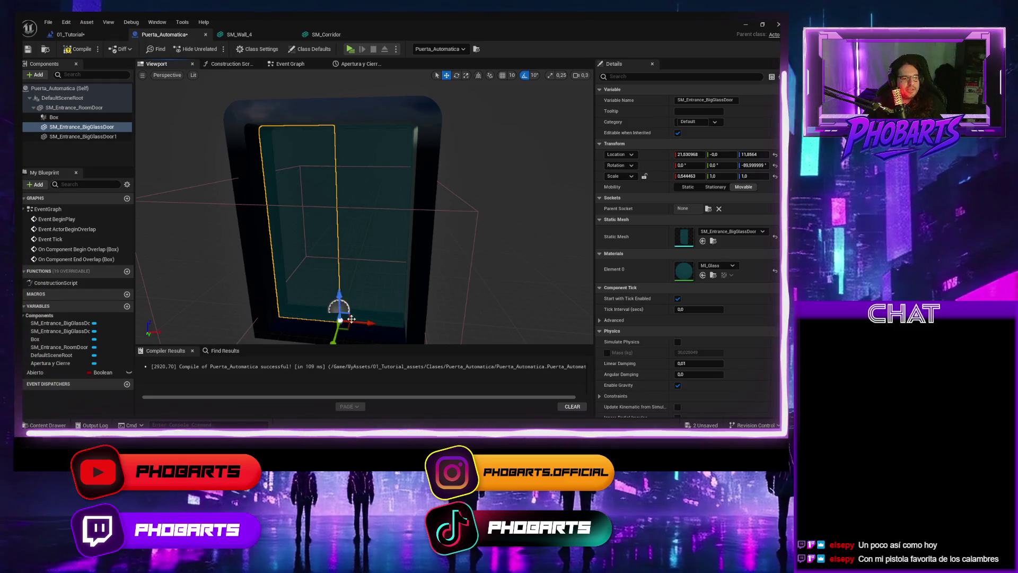
Step: Slide the glass door to its open position and paste 69,189601 into the first Lerp's B Y
mouse_move(367, 322)
mouse_down()
mouse_move(319, 330)
mouse_move(339, 306)
mouse_move(365, 304)
mouse_up()
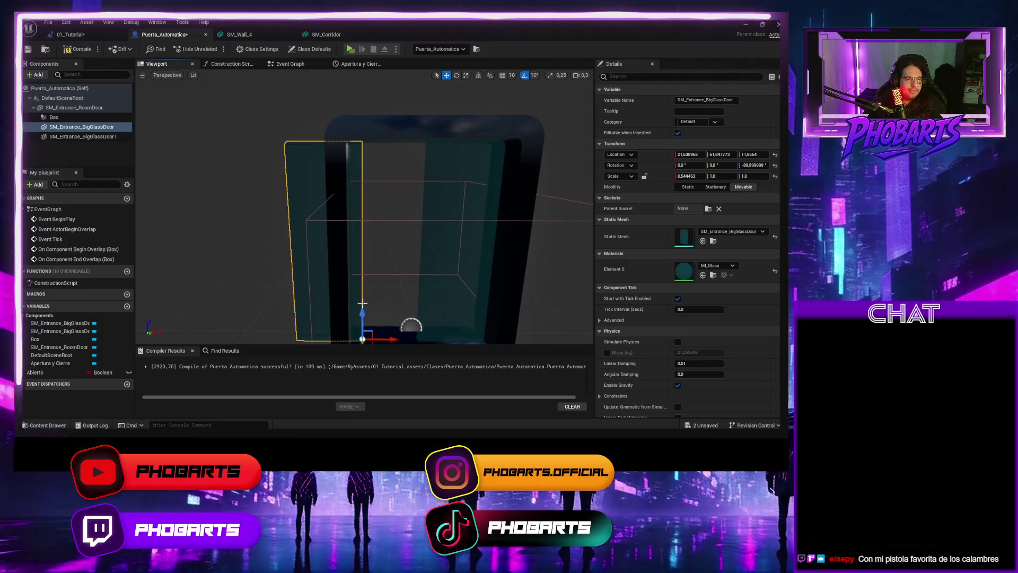
drag(382, 344, 376, 340)
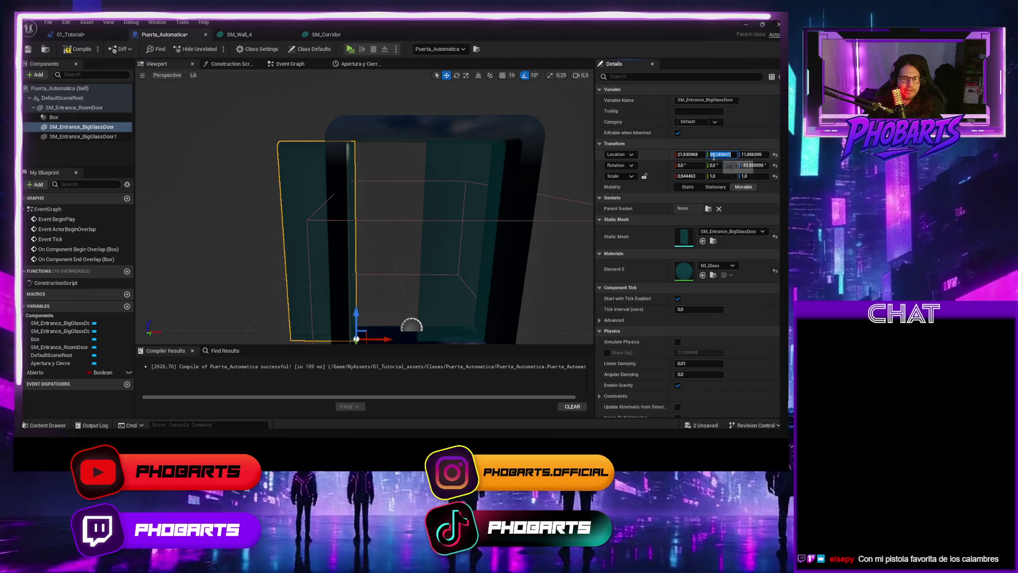
click(276, 63)
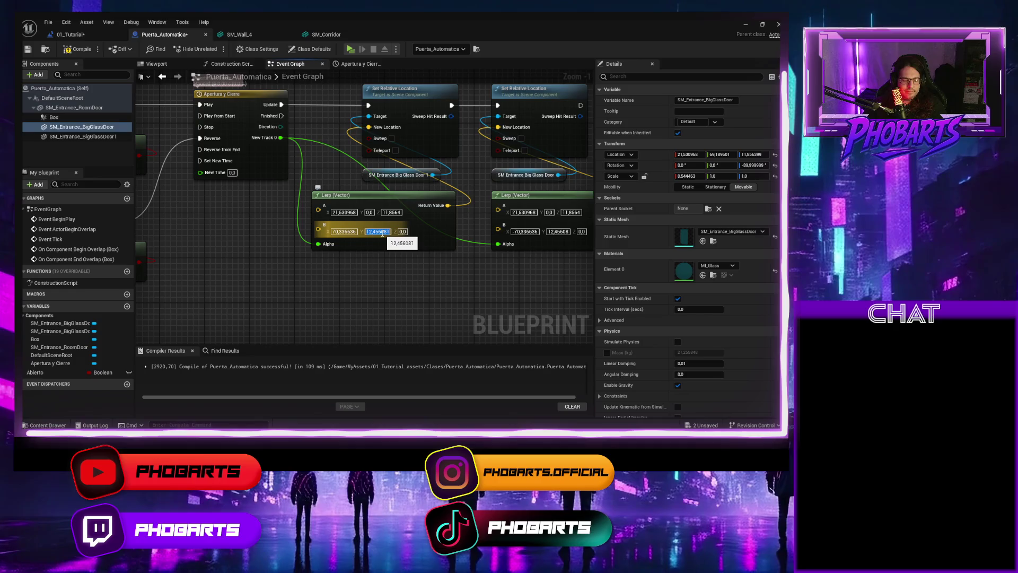
text(69,189601)
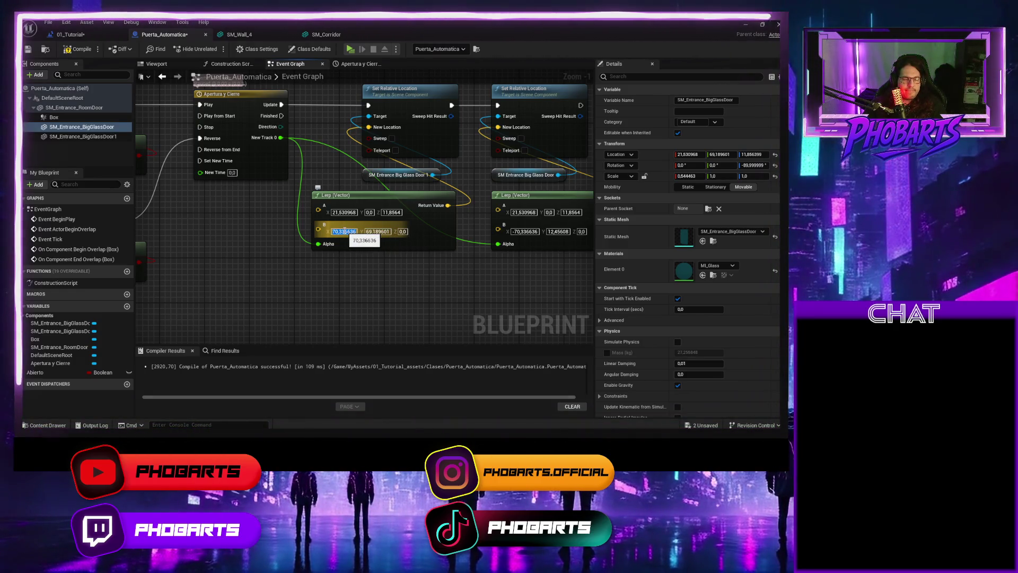
Step: Set the second Lerp's B Y and copy 21,530968 into both Lerps' B X values
click(558, 232)
text(-69,189601)
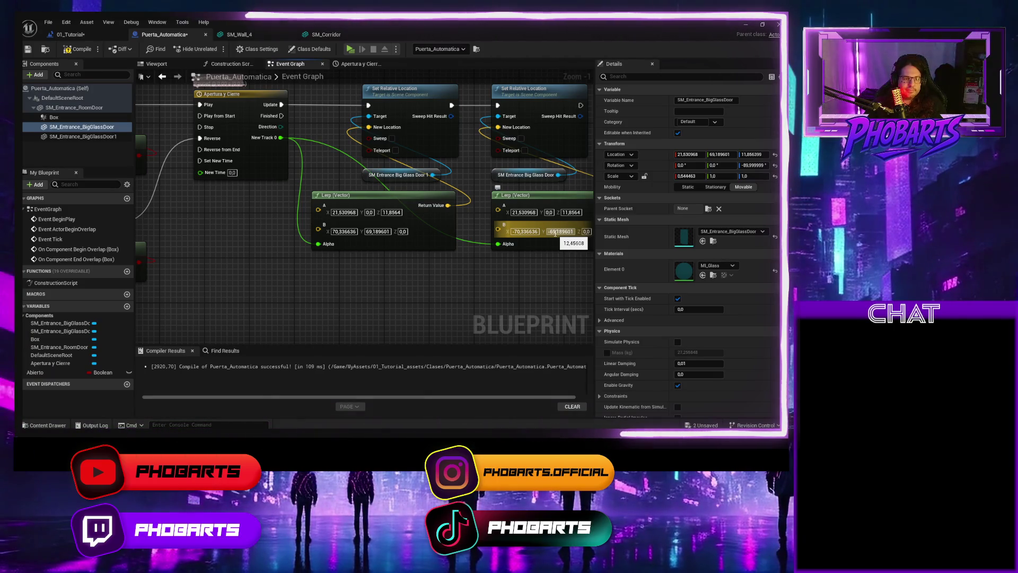
right_click(349, 233)
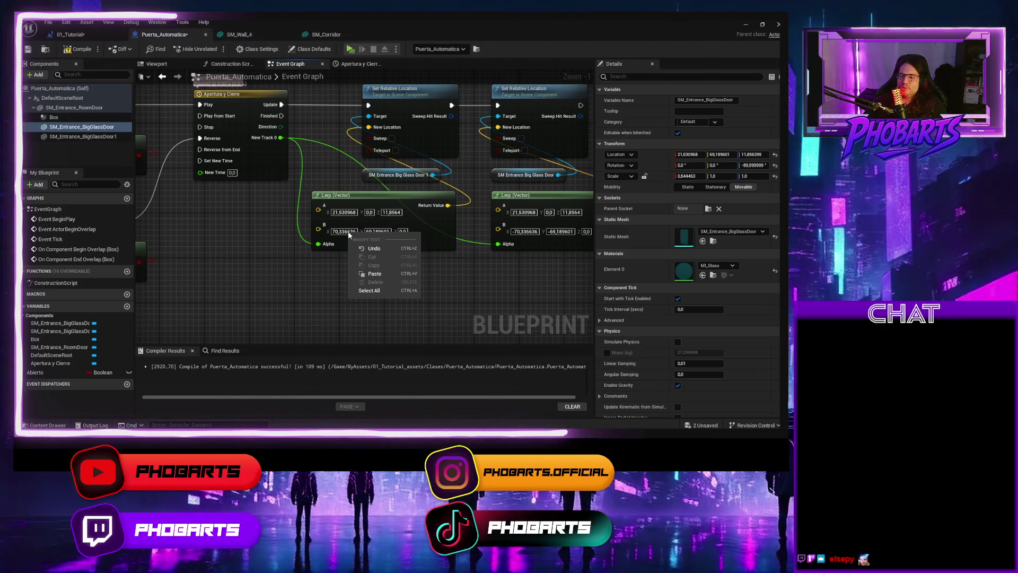
click(344, 232)
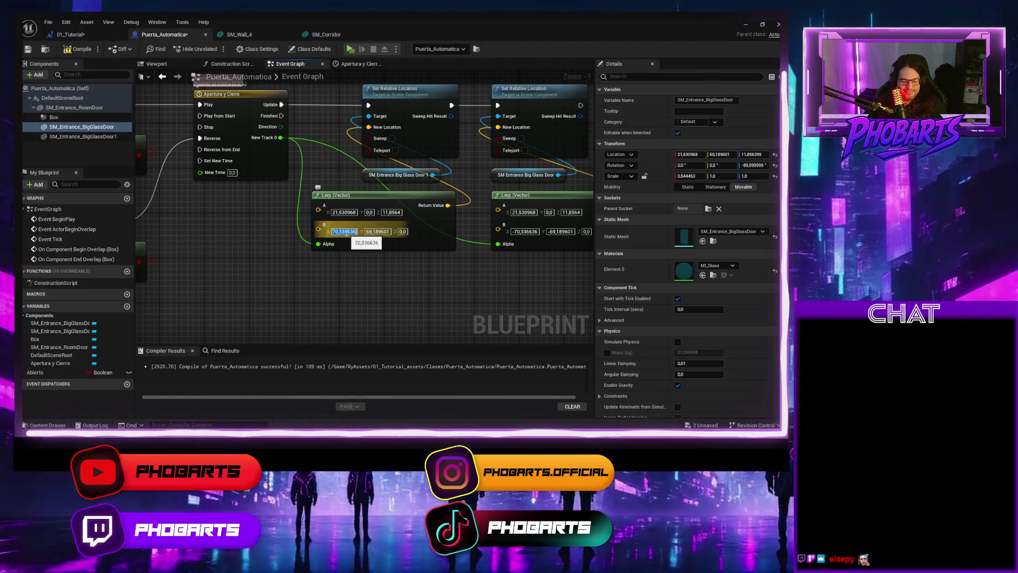
click(343, 212)
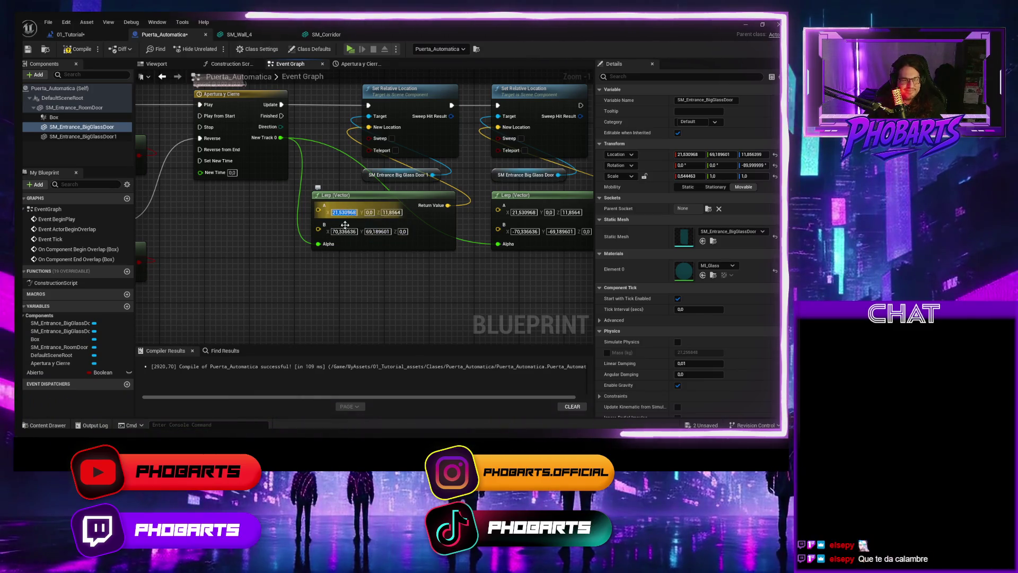
click(344, 232)
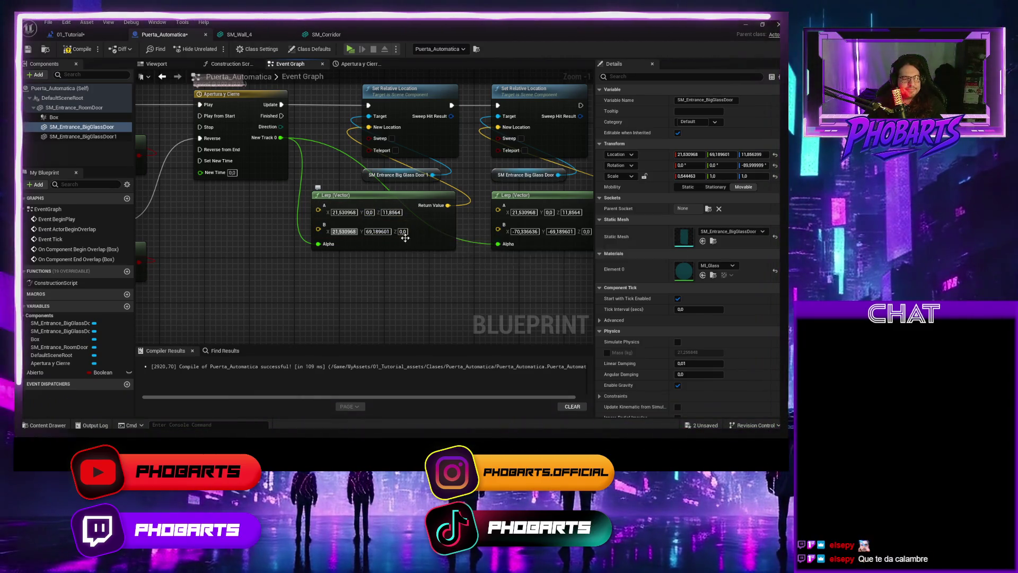
click(524, 212)
key(ctrl+c)
click(524, 232)
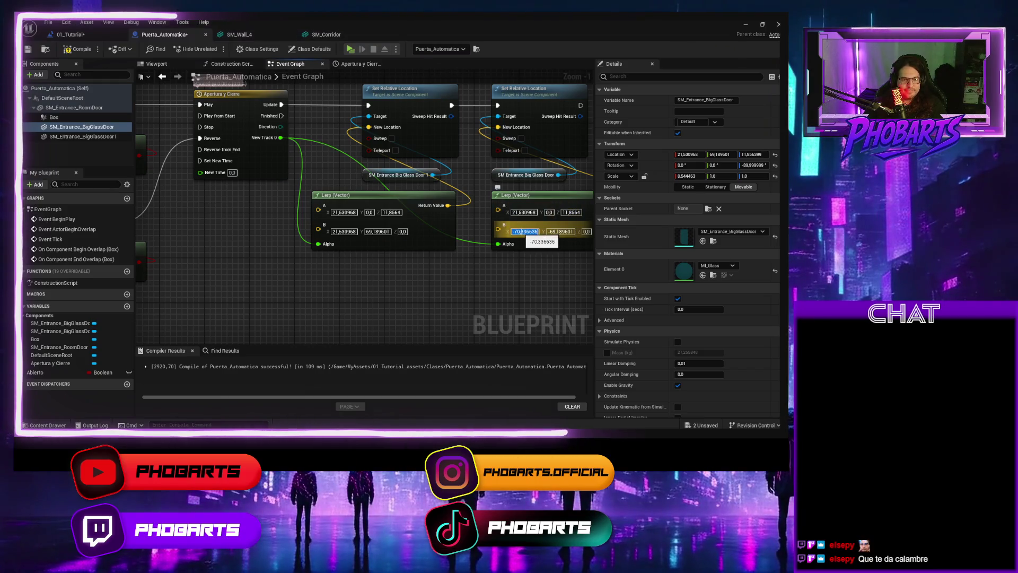
key(ctrl+v)
Step: Copy 11,8564 into the second Lerp's B Z, compile the door blueprint, and play-test
click(572, 212)
key(ctrl+c)
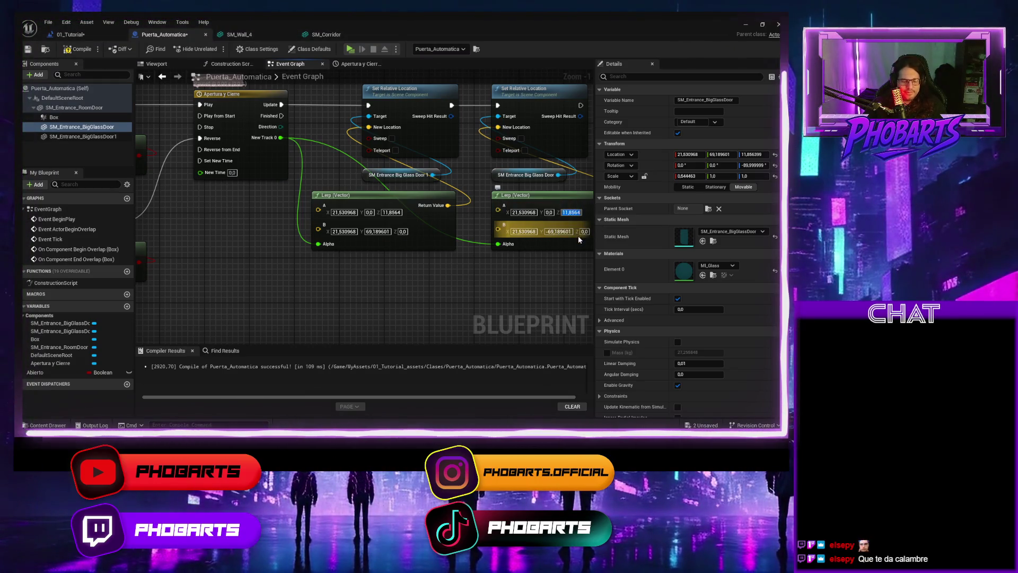
click(584, 232)
key(ctrl+v)
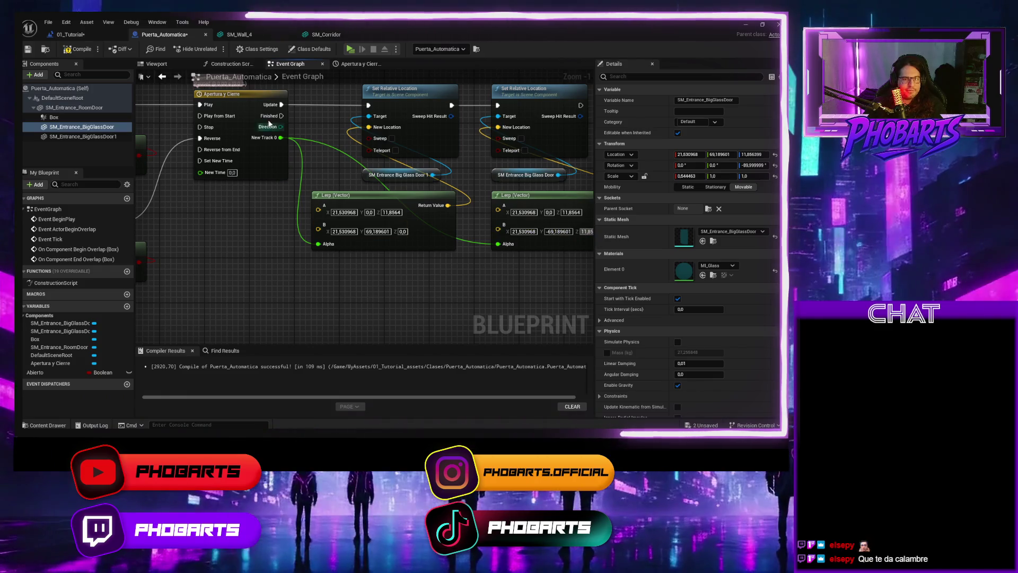
click(79, 49)
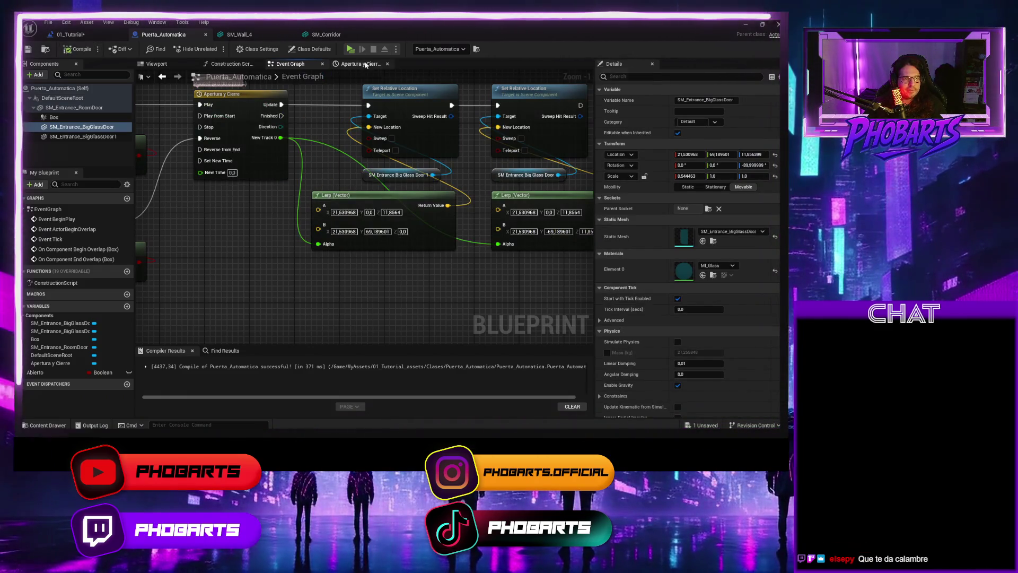
click(350, 49)
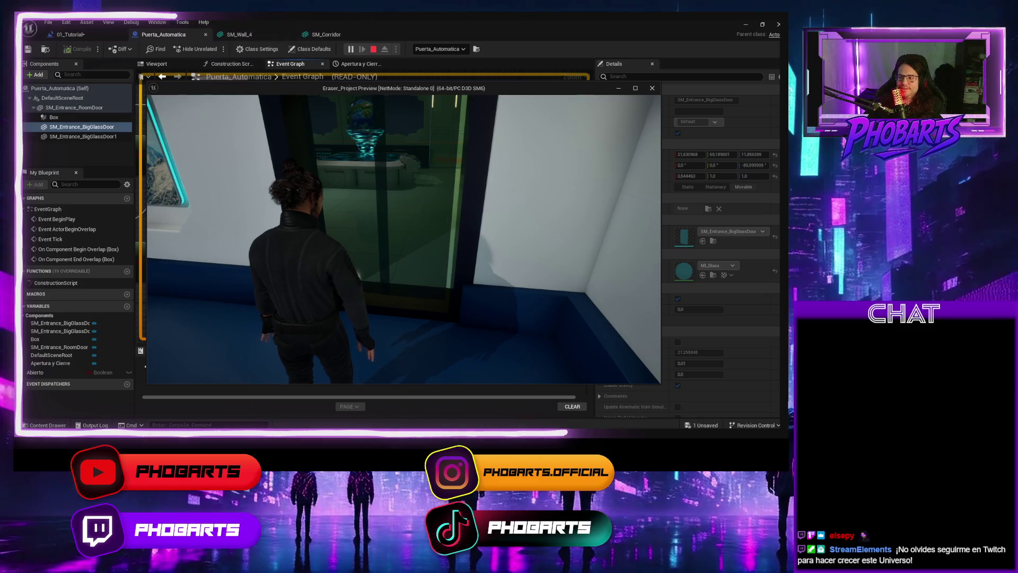
key(Escape)
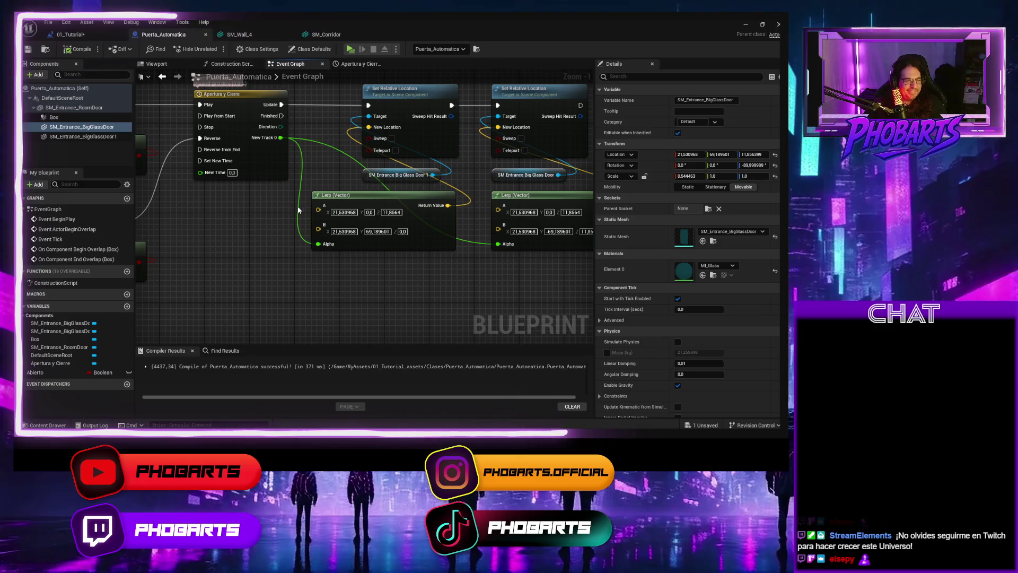
Step: Flip the Lerps' B Y values to -69,189601 and 69,189601
drag(324, 211, 262, 227)
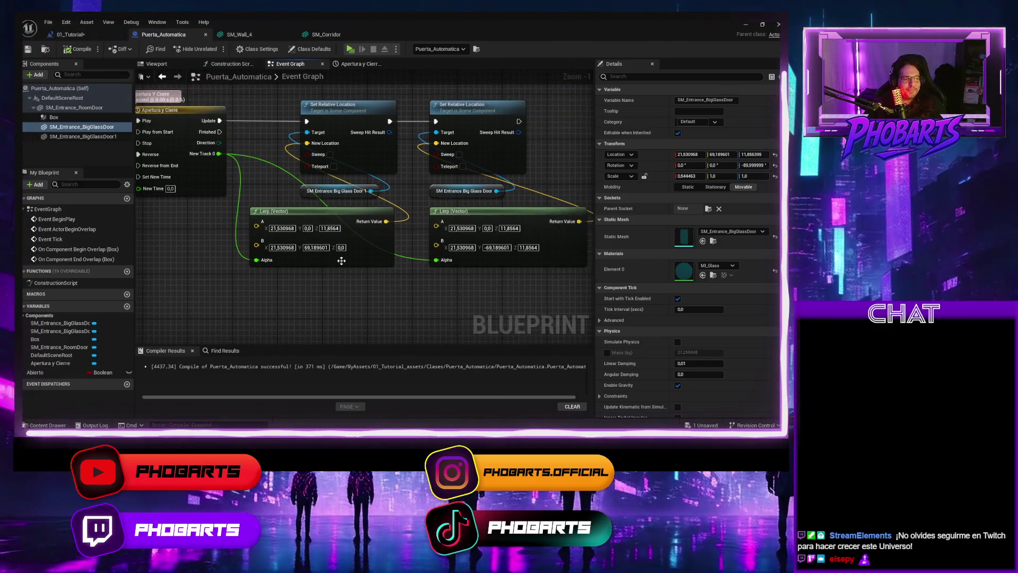
click(315, 247)
click(306, 247)
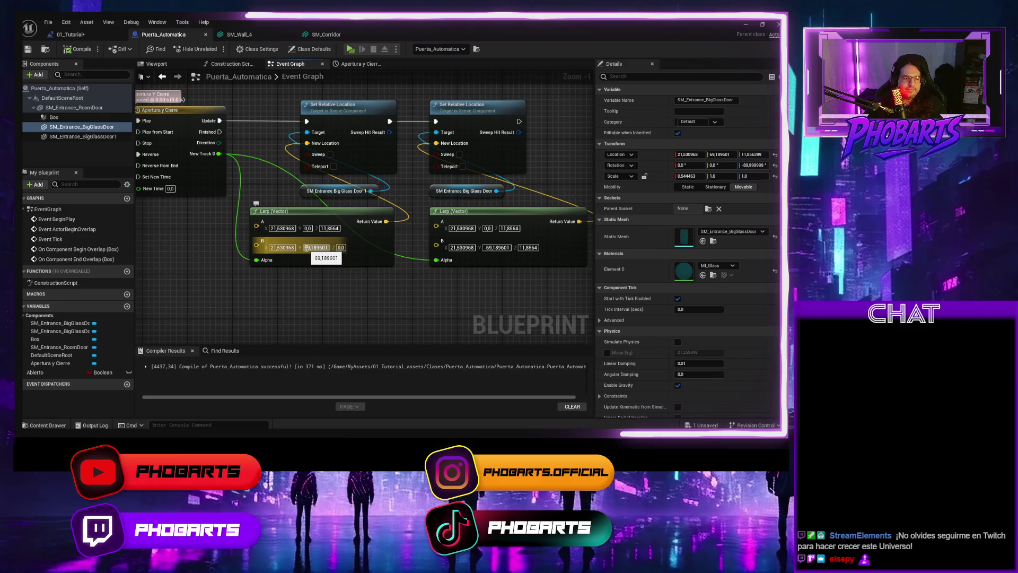
text(-)
key(Return)
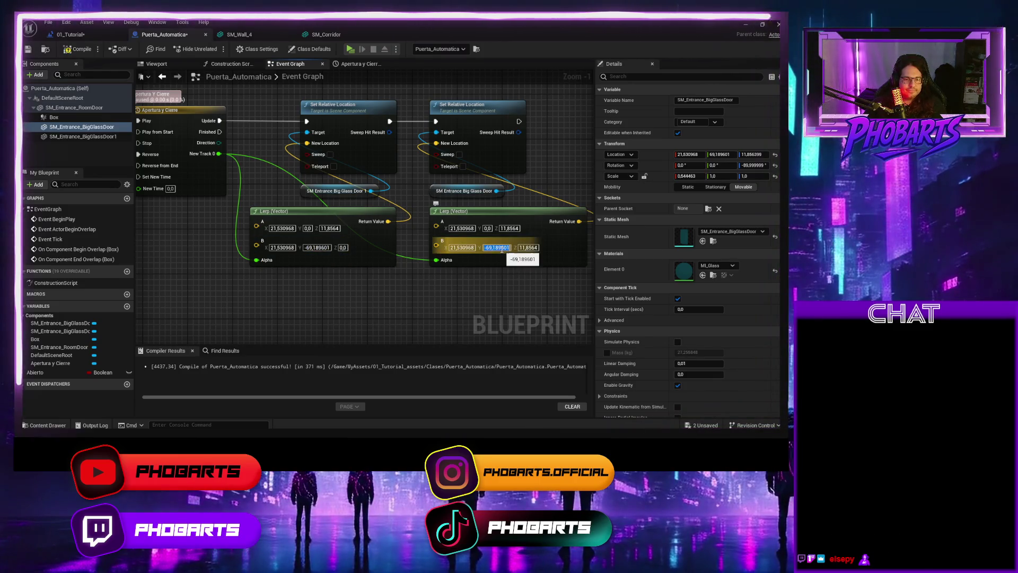
text(-)
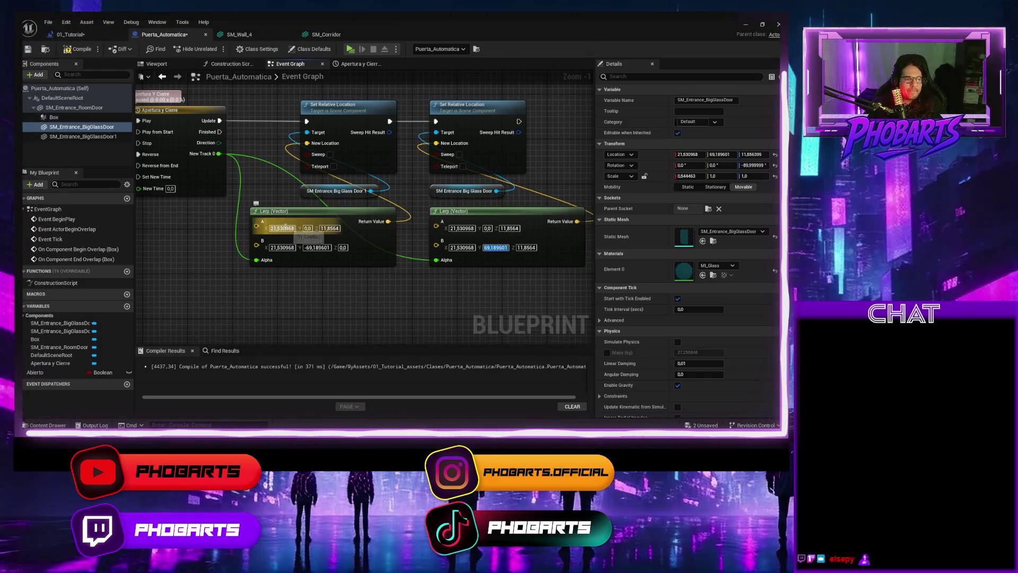
Step: Undo the glass door move back to Y 0,0 and recompile the door blueprint
click(156, 64)
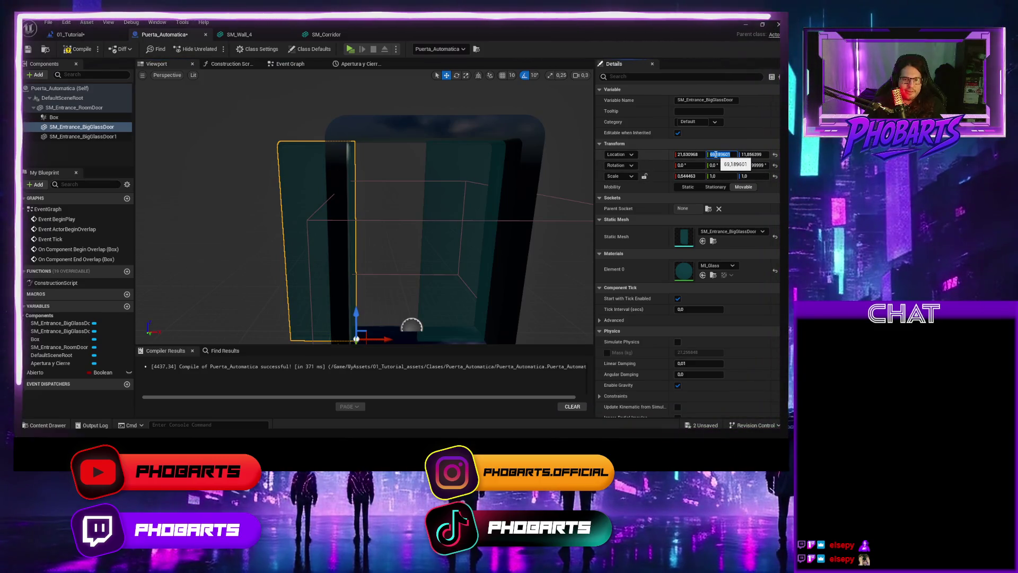
key(ctrl+z)
click(78, 48)
drag(316, 211, 282, 174)
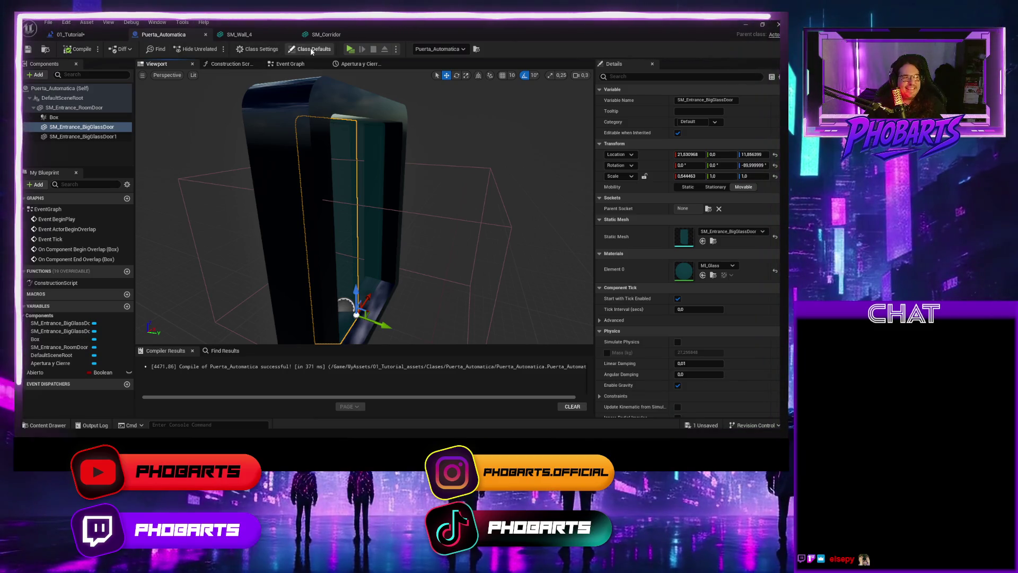
Step: Play-test walking the character up to, away from, and through the sliding glass door, then stop
click(351, 48)
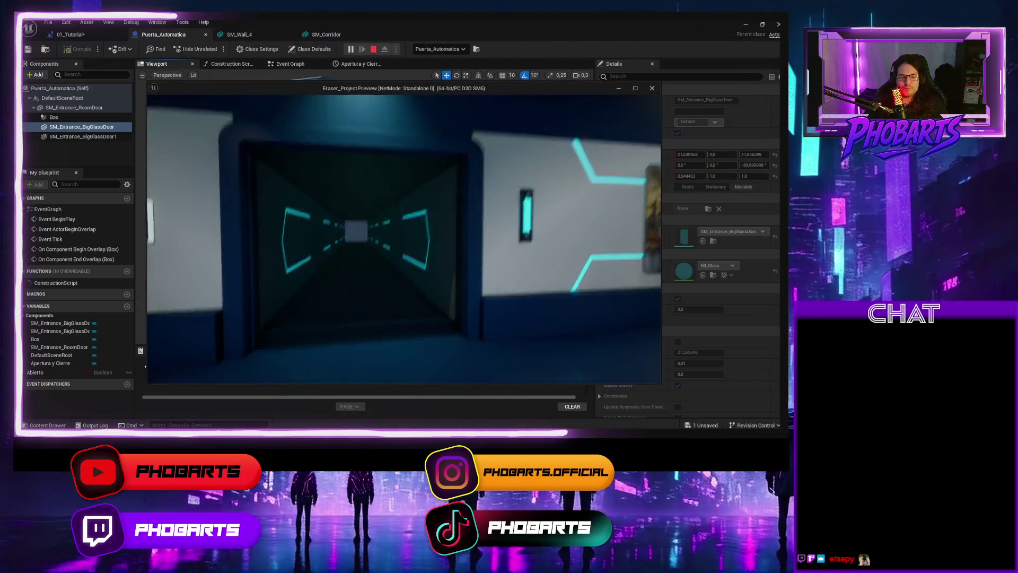
key(w)
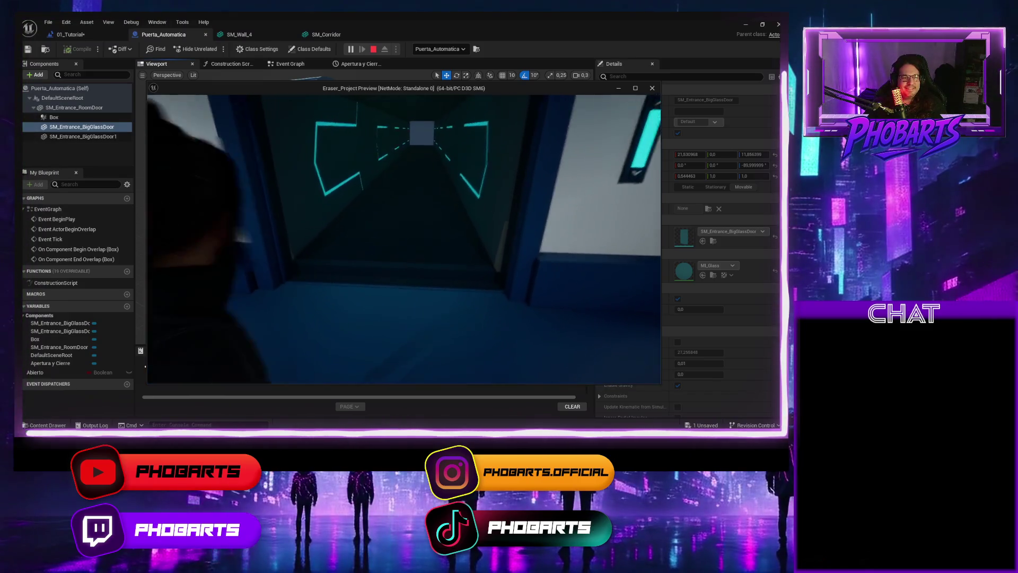
key(w)
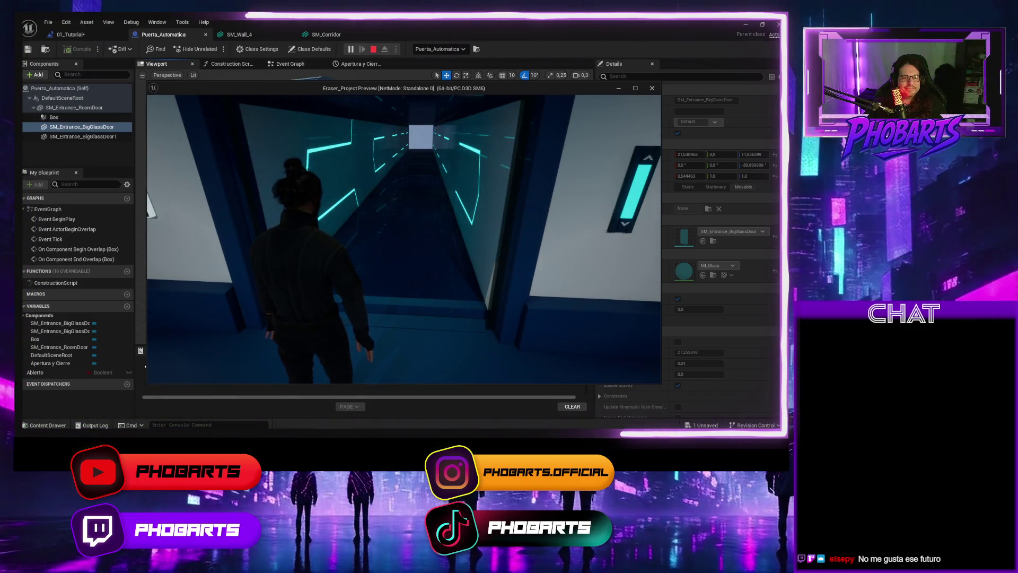
key(w)
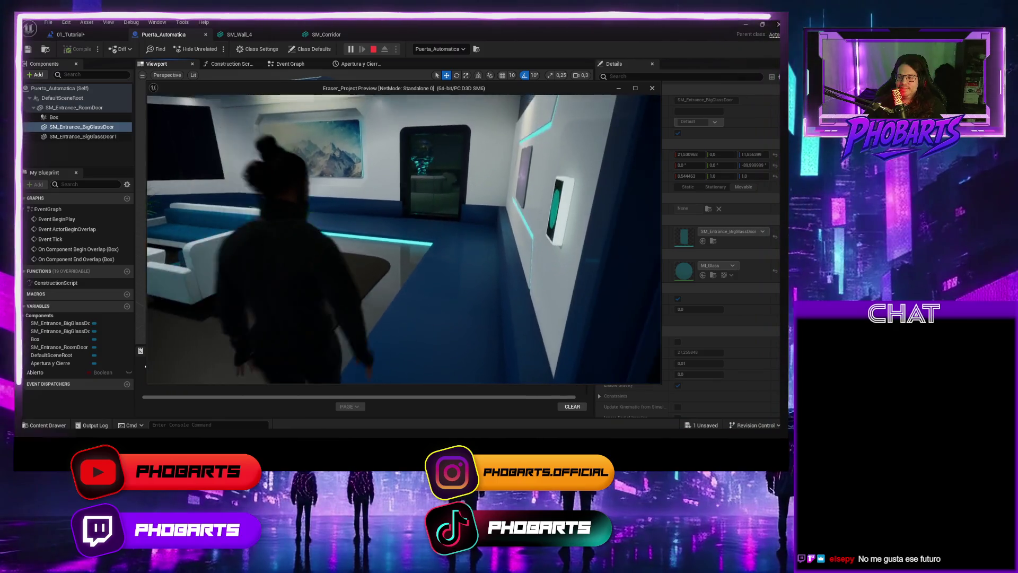
key(w)
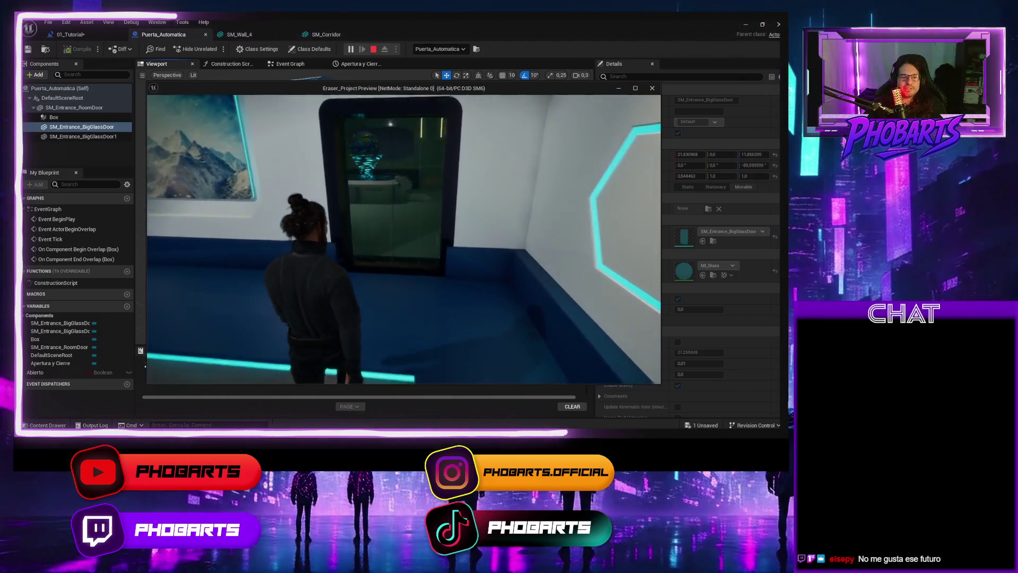
key(w)
key(w)
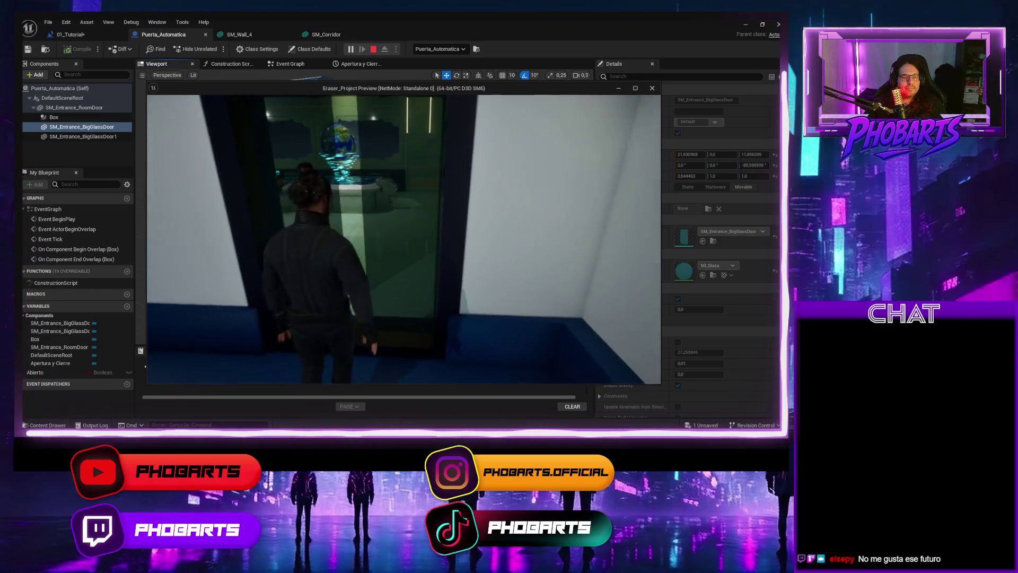
key(s)
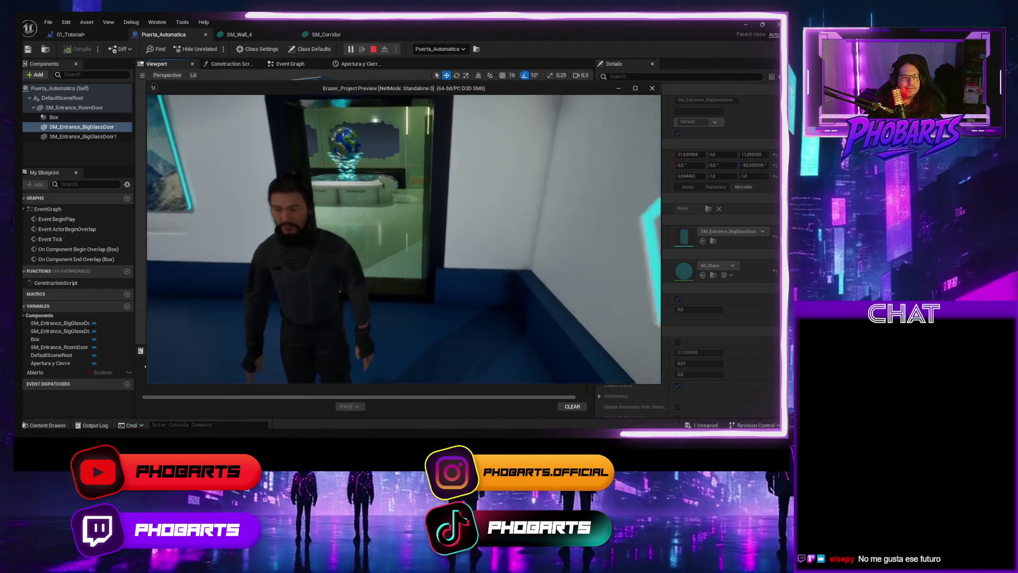
key(w)
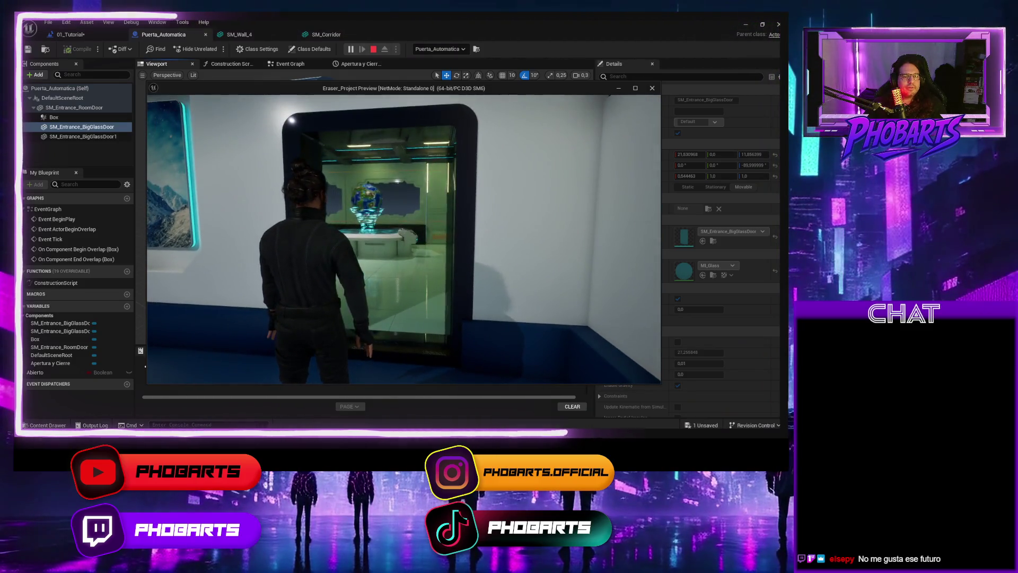
key(s)
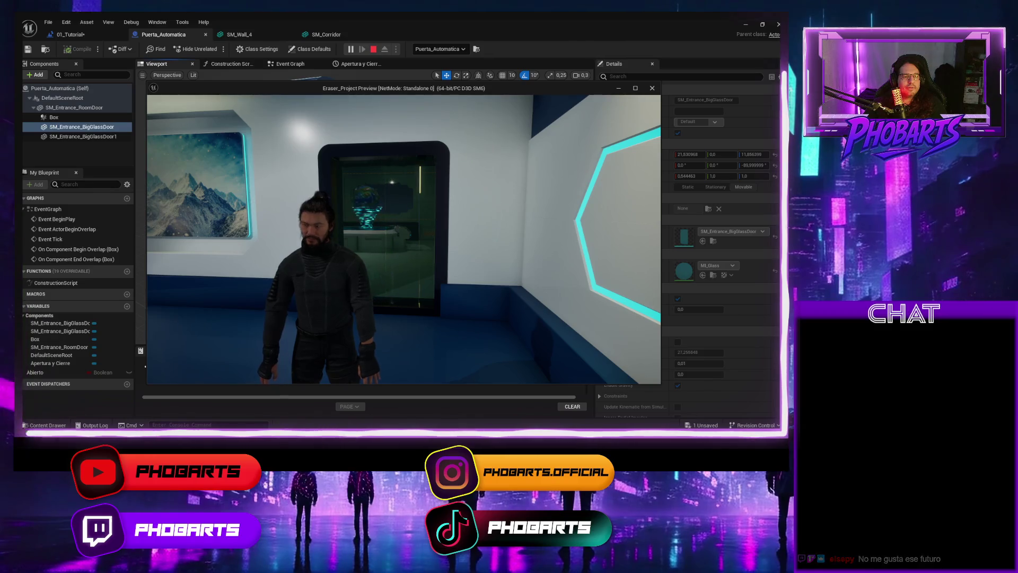
key(w)
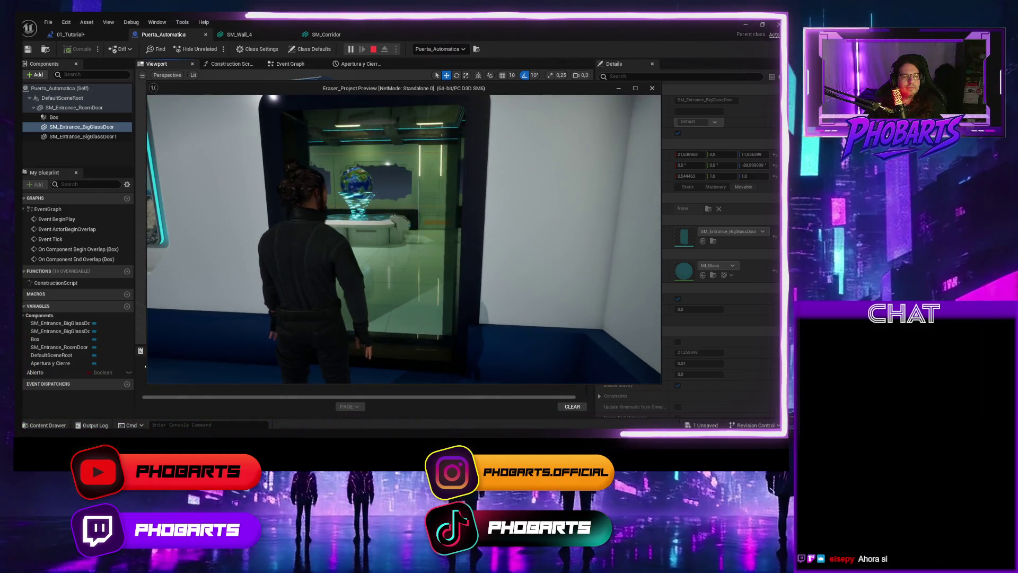
key(a)
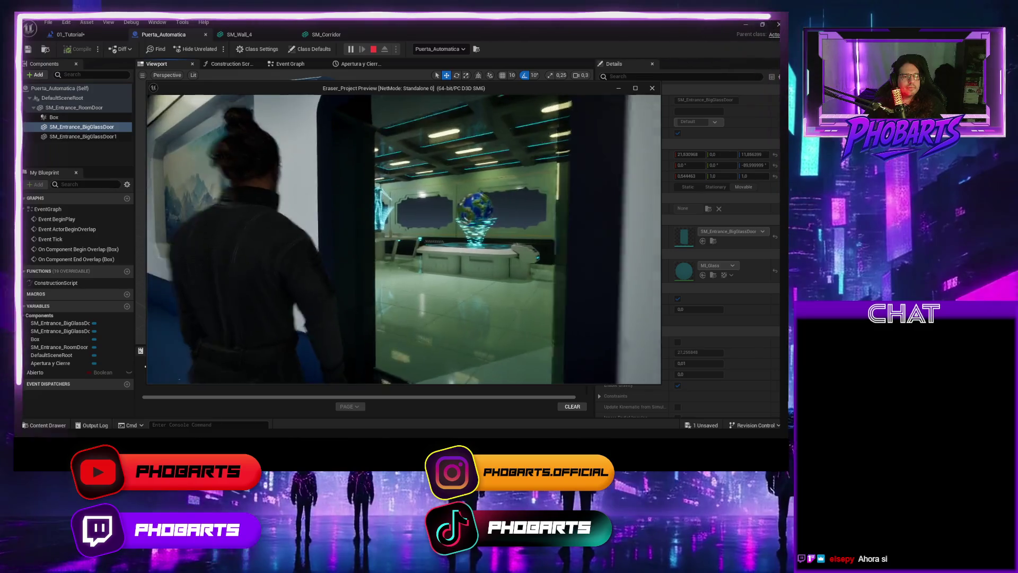
key(w)
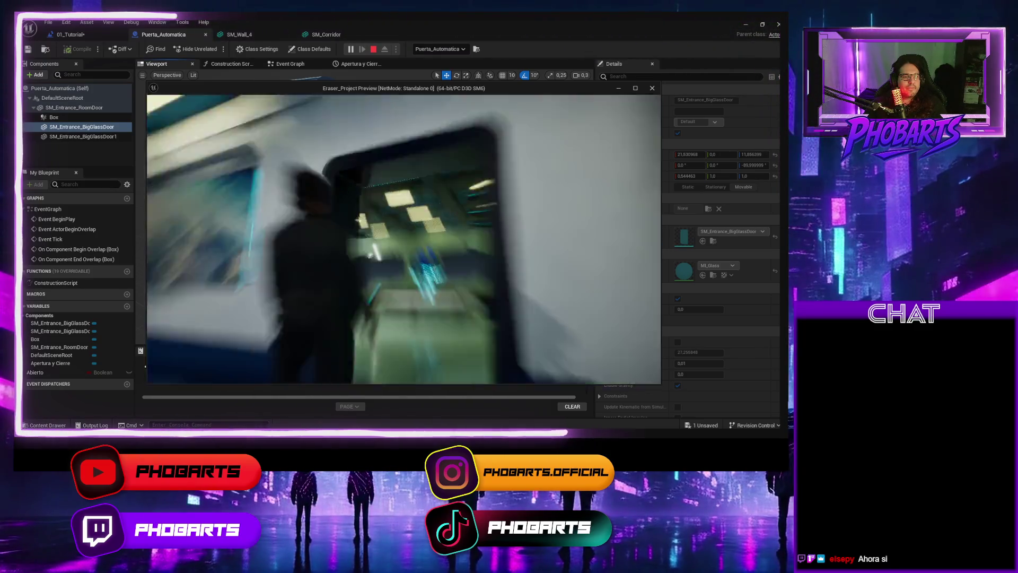
key(s)
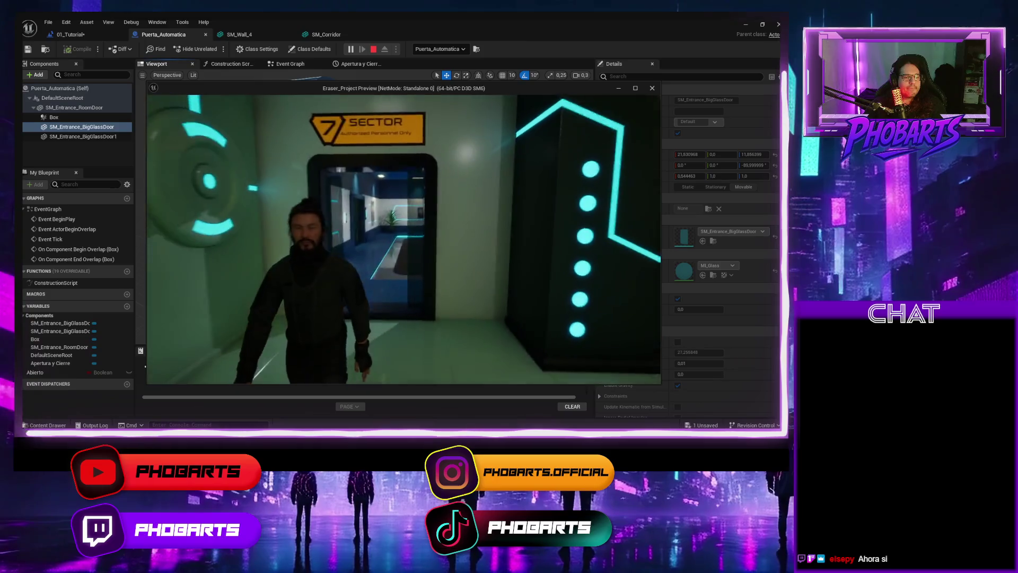
key(Escape)
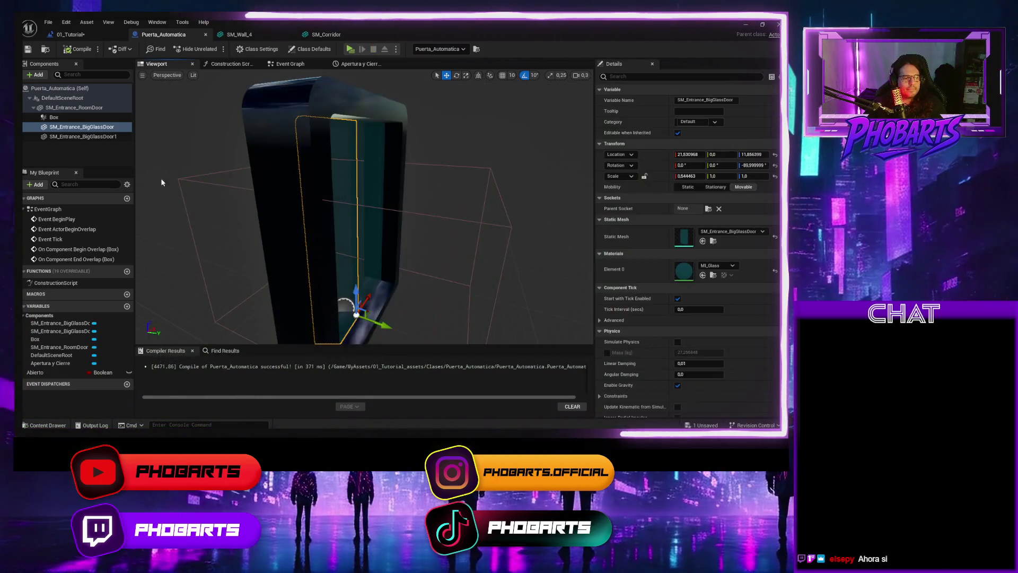
Step: Orbit to face the door and compare the left and right glass panels' transforms
mouse_move(331, 194)
mouse_down()
mouse_move(276, 196)
mouse_move(377, 175)
mouse_up()
click(321, 177)
click(315, 179)
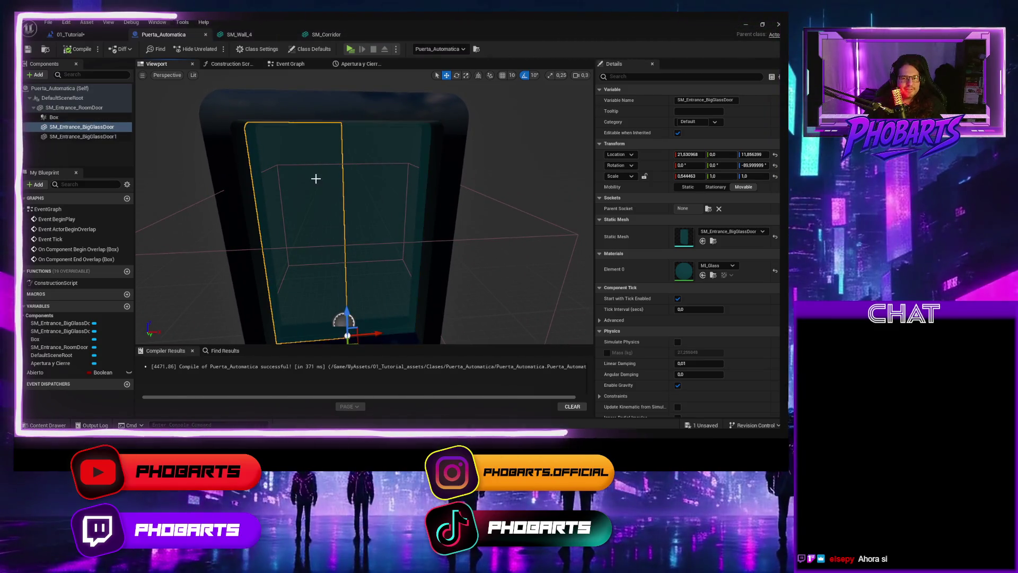
click(323, 171)
click(345, 167)
click(375, 165)
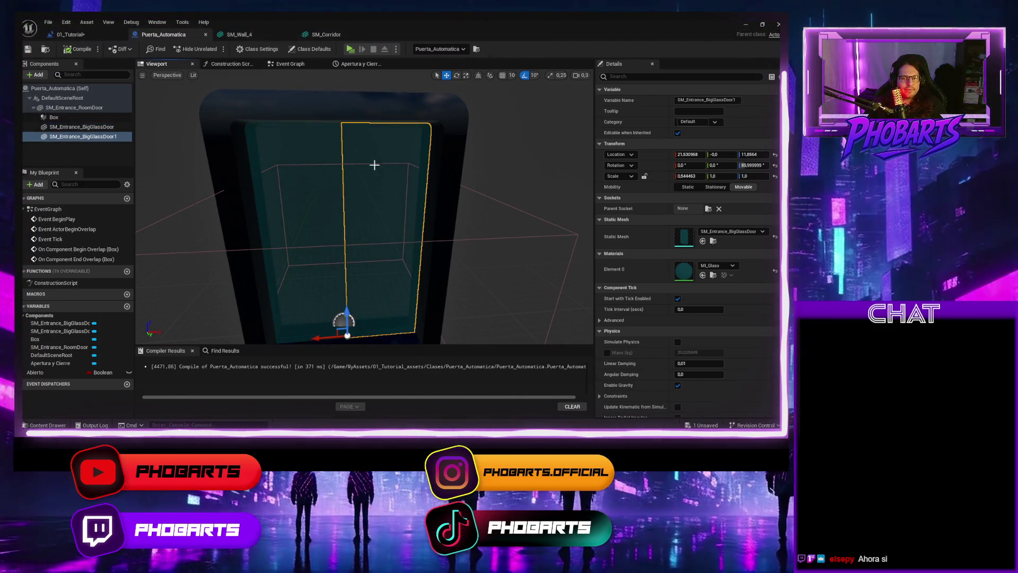
click(318, 169)
click(374, 165)
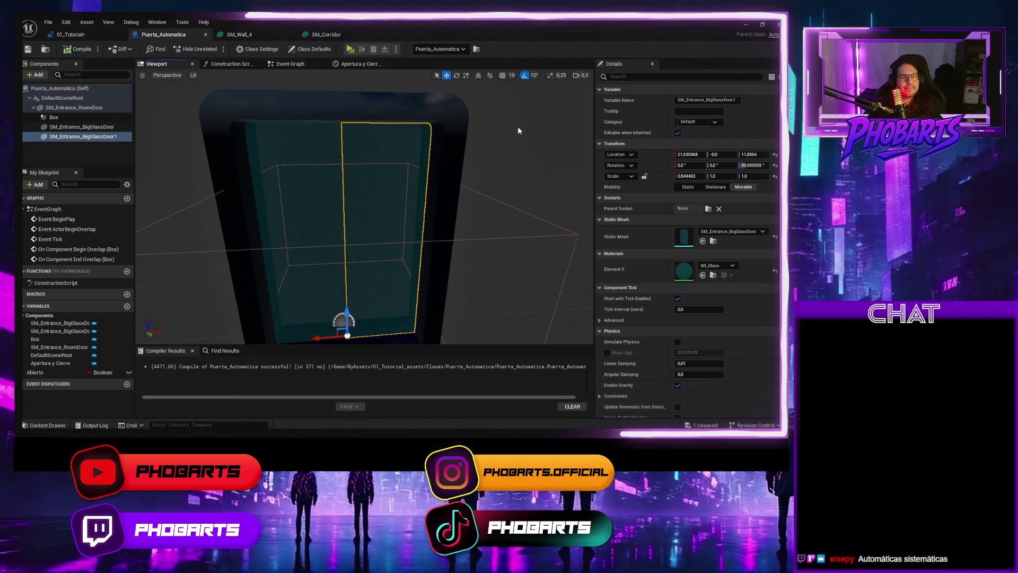
click(290, 64)
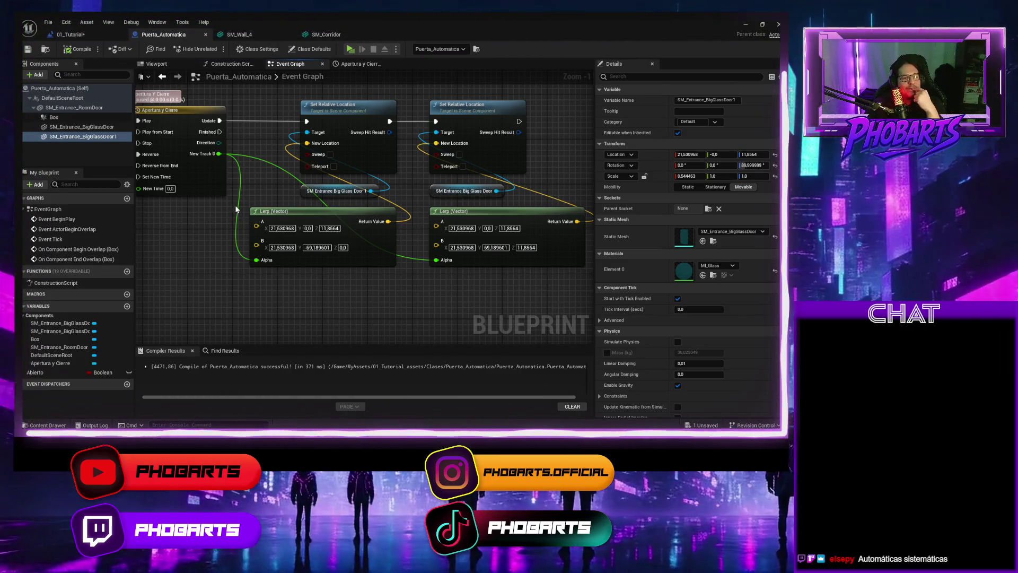
Step: Recheck both closed glass panels' positions in the 3D view before returning to the Lerp nodes
click(226, 64)
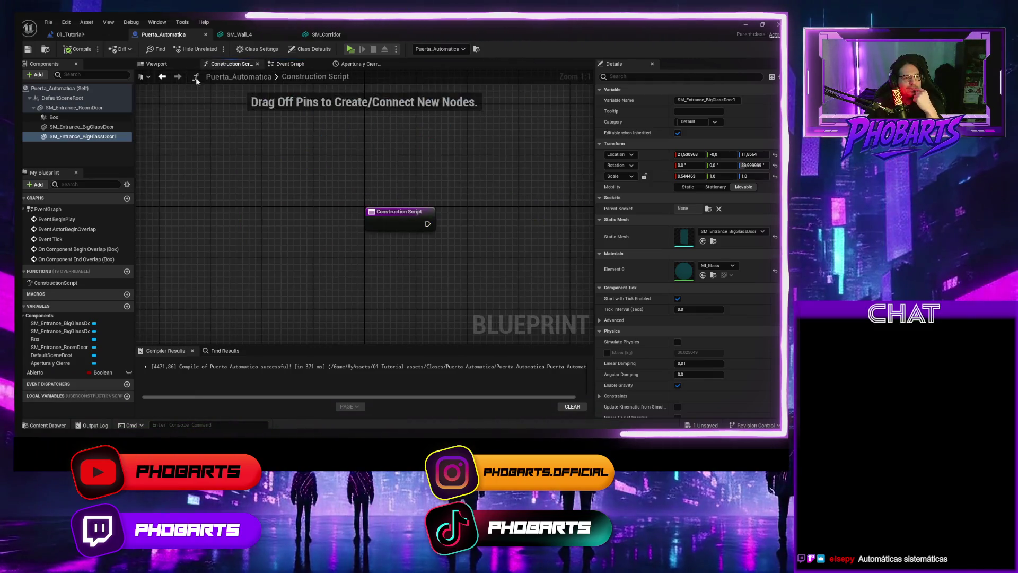
click(175, 65)
click(293, 147)
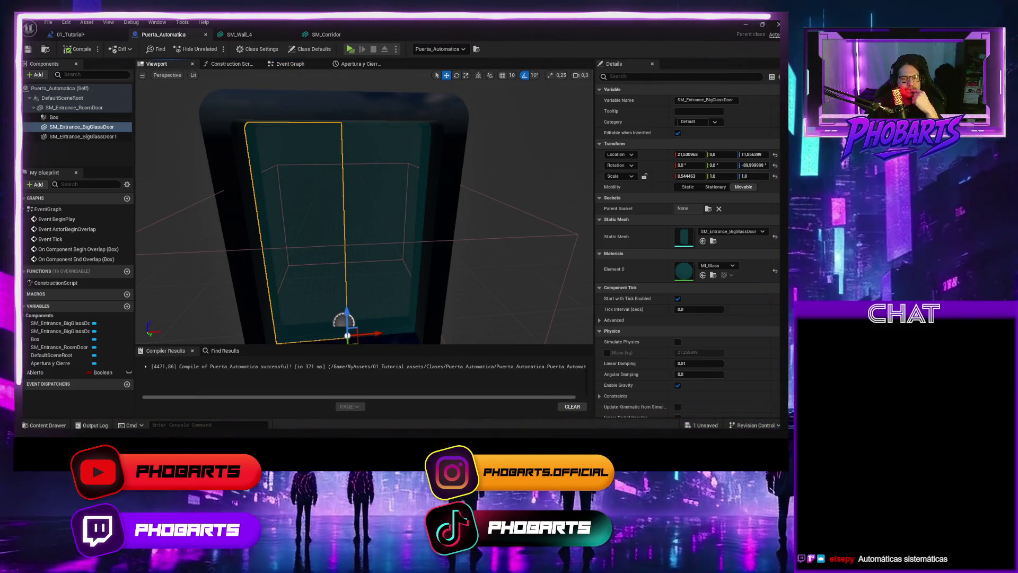
click(357, 153)
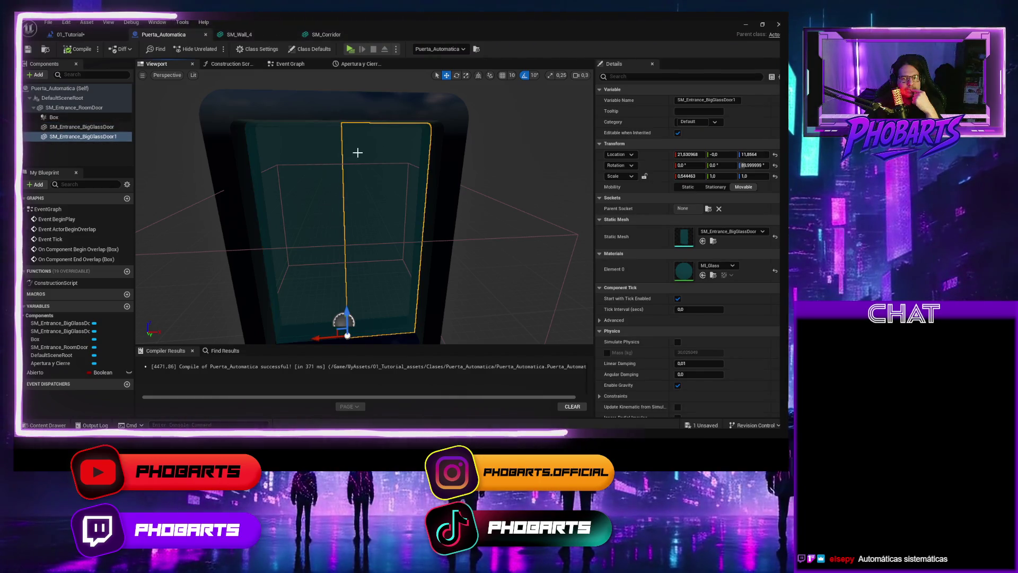
click(322, 153)
click(352, 152)
click(318, 154)
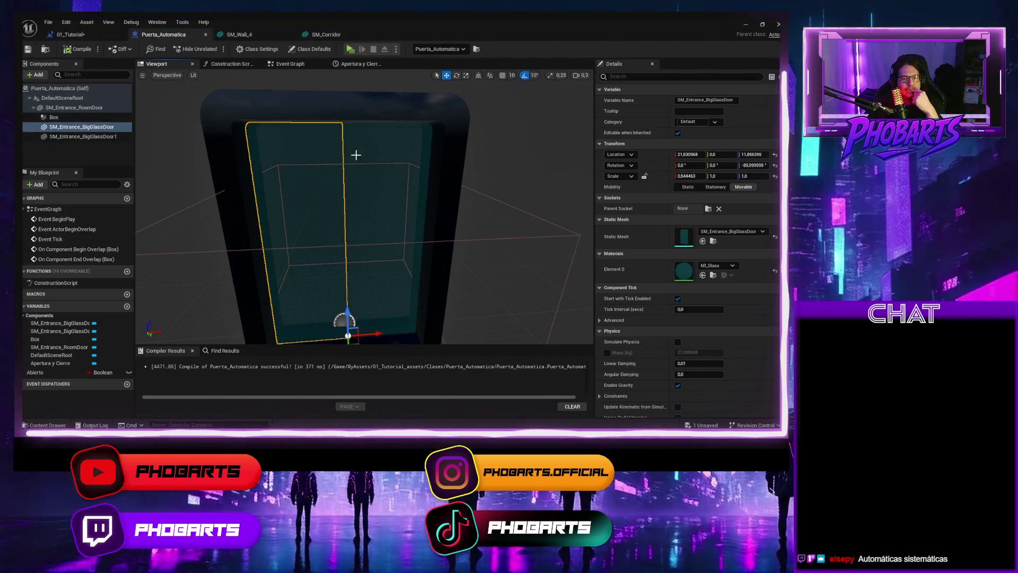
click(361, 154)
click(321, 154)
click(356, 154)
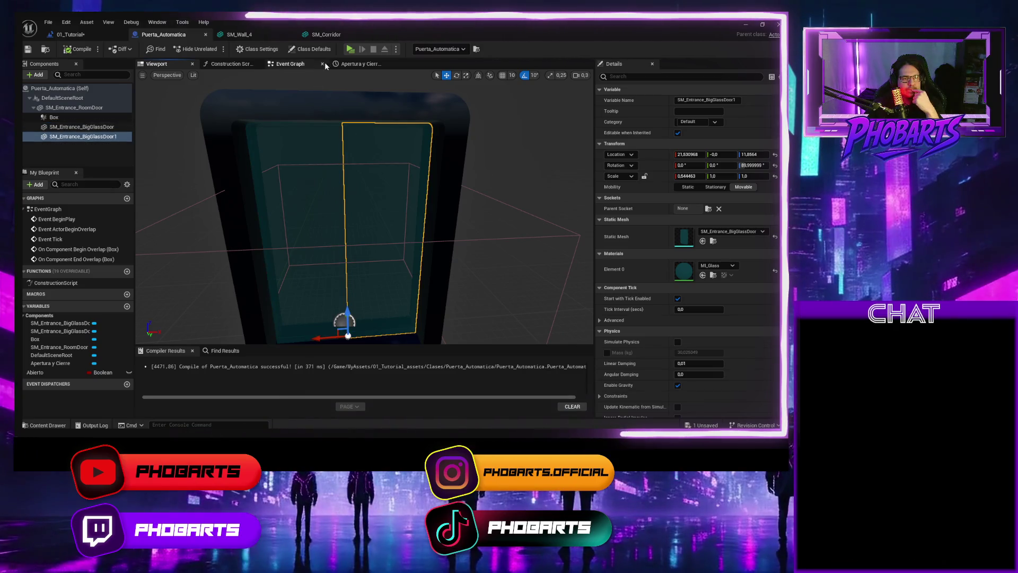
click(298, 65)
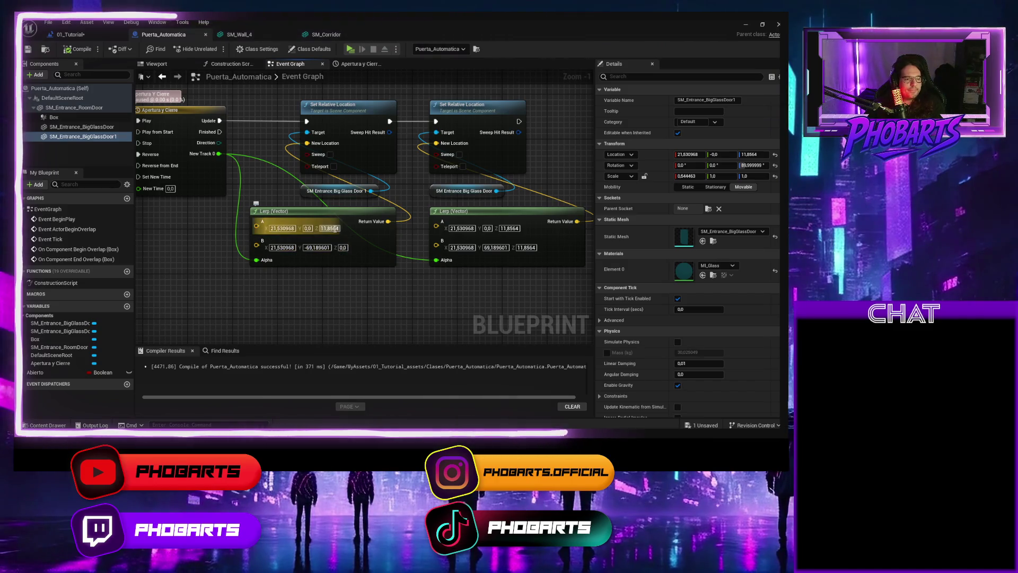
Step: Set the first Lerp's B Z to 11,8564, recompile, and launch a play test
click(334, 229)
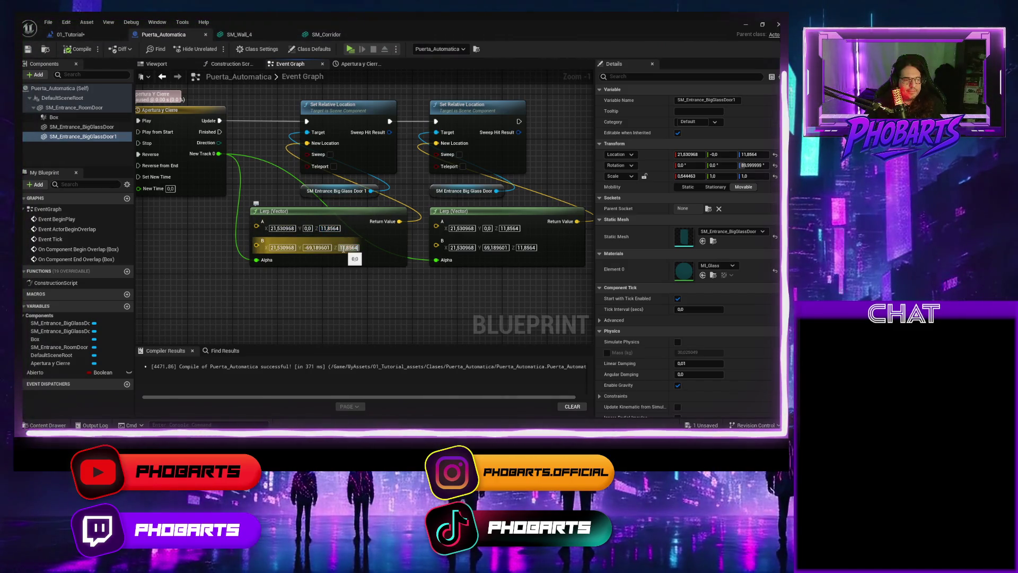
key(Tab)
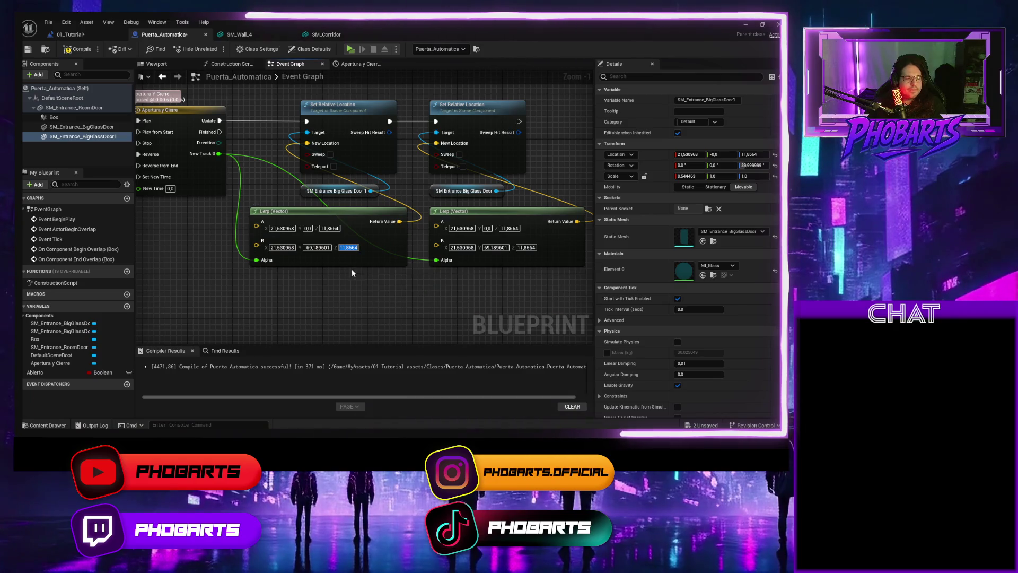
click(69, 51)
click(350, 49)
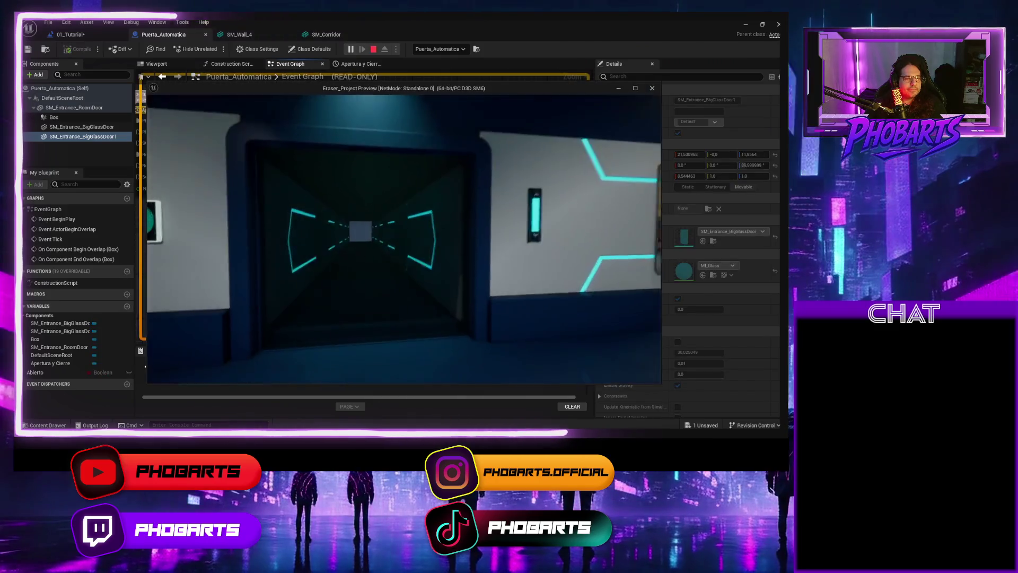
Step: Walk the character to and away from the glass doors, including in unlit view, to check they open and close
key(w)
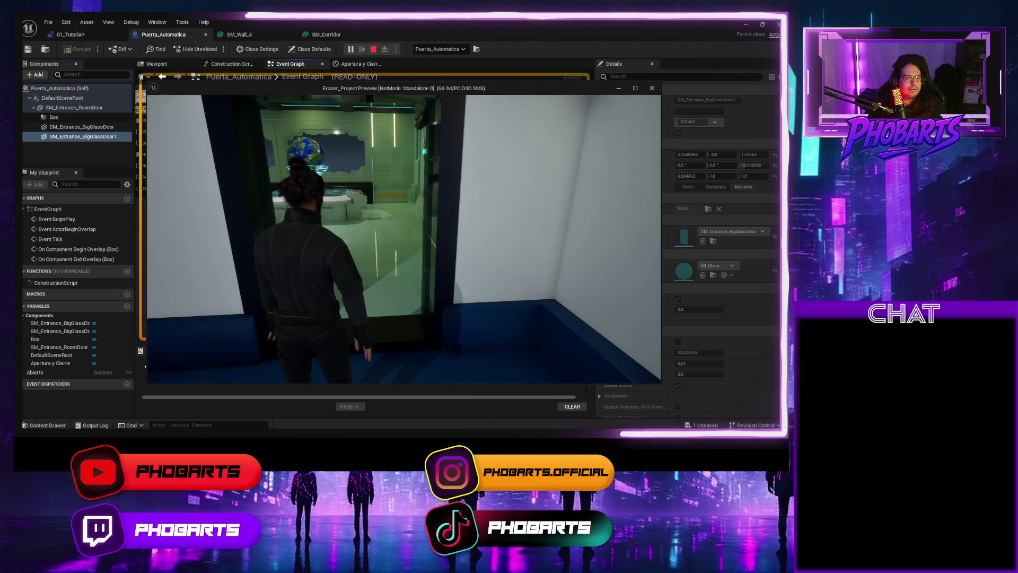
key(s)
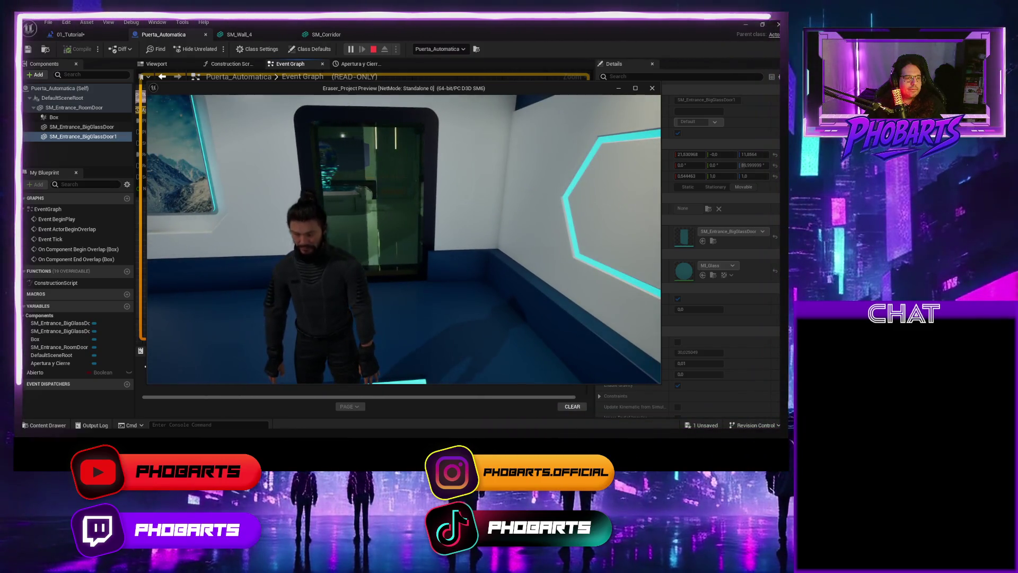
key(w)
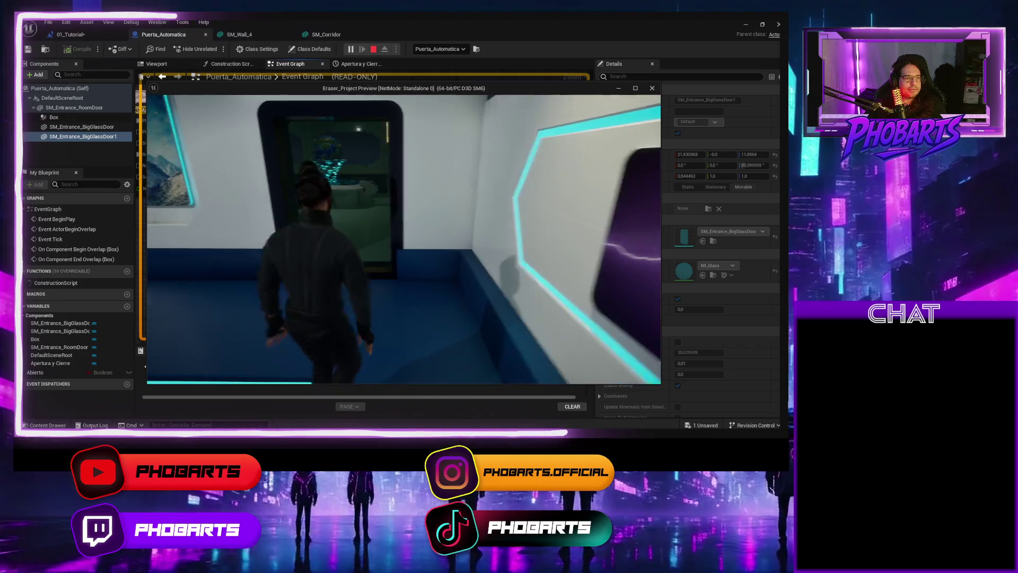
key(w)
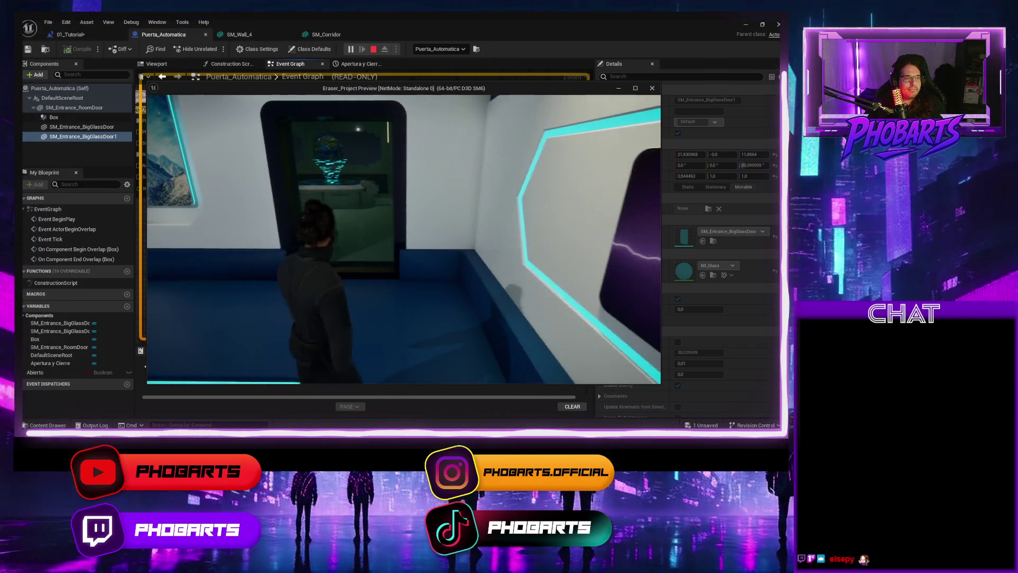
key(a)
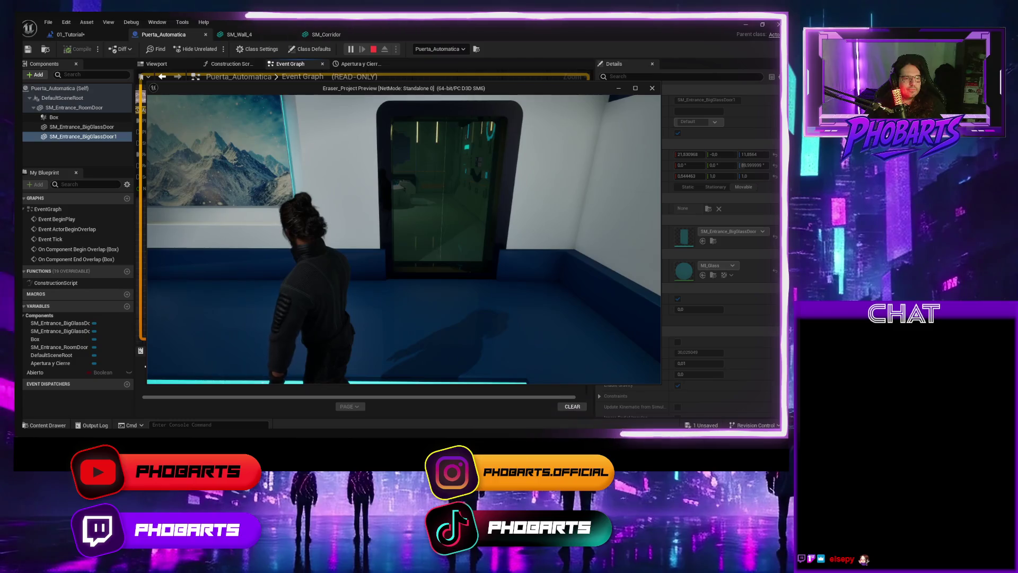
key(w)
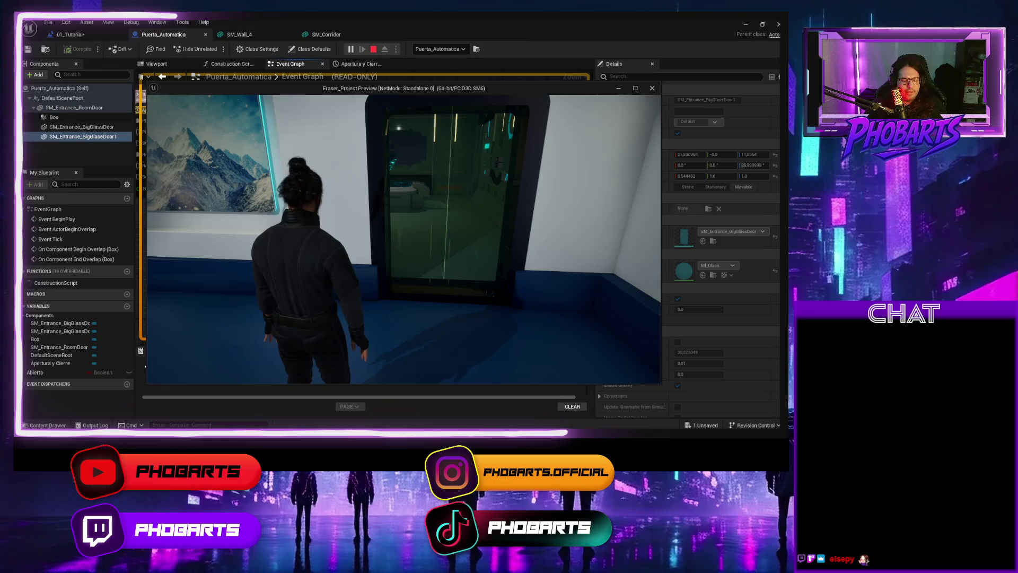
key(F2)
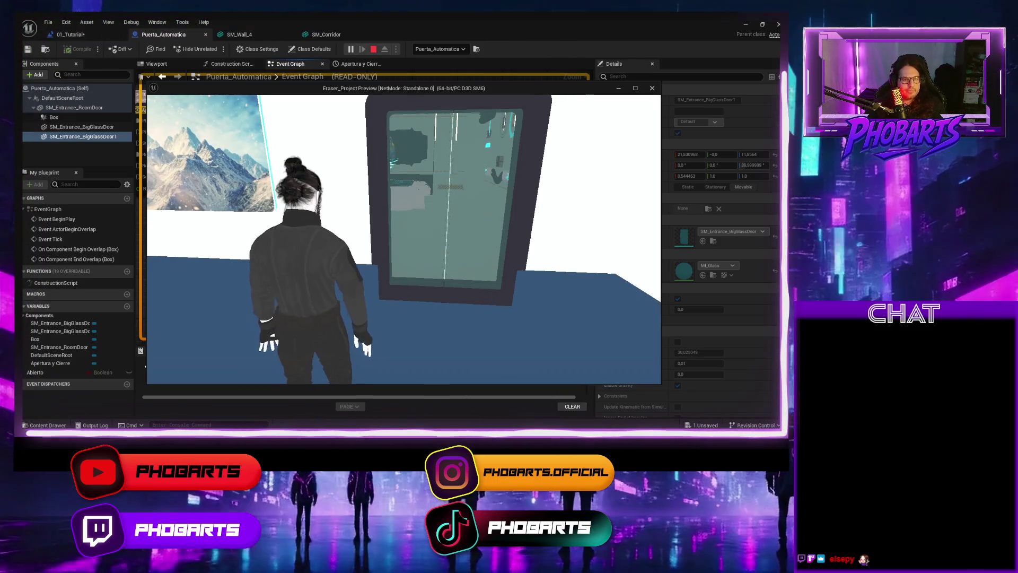
key(w)
key(s)
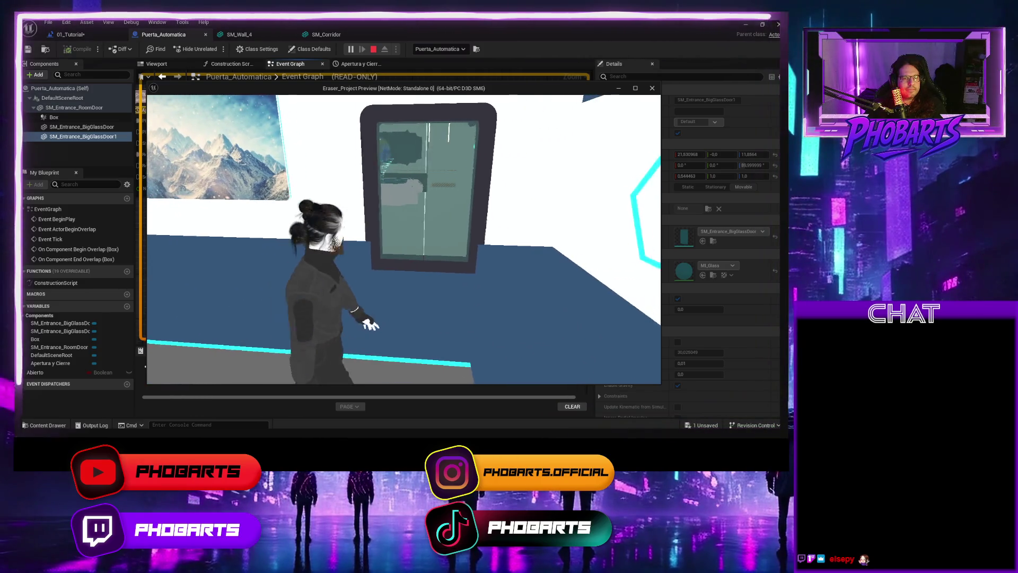
key(w)
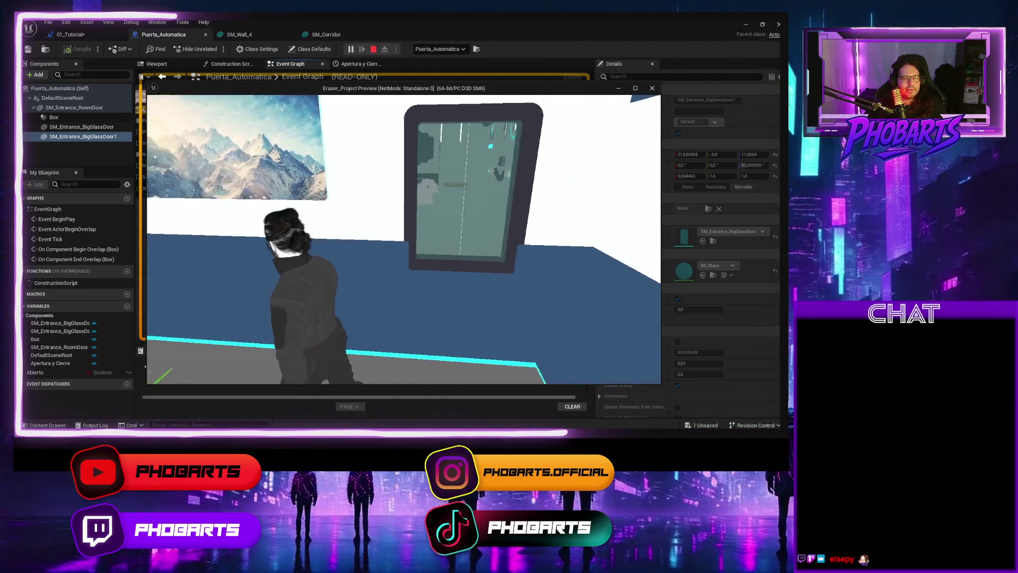
key(w)
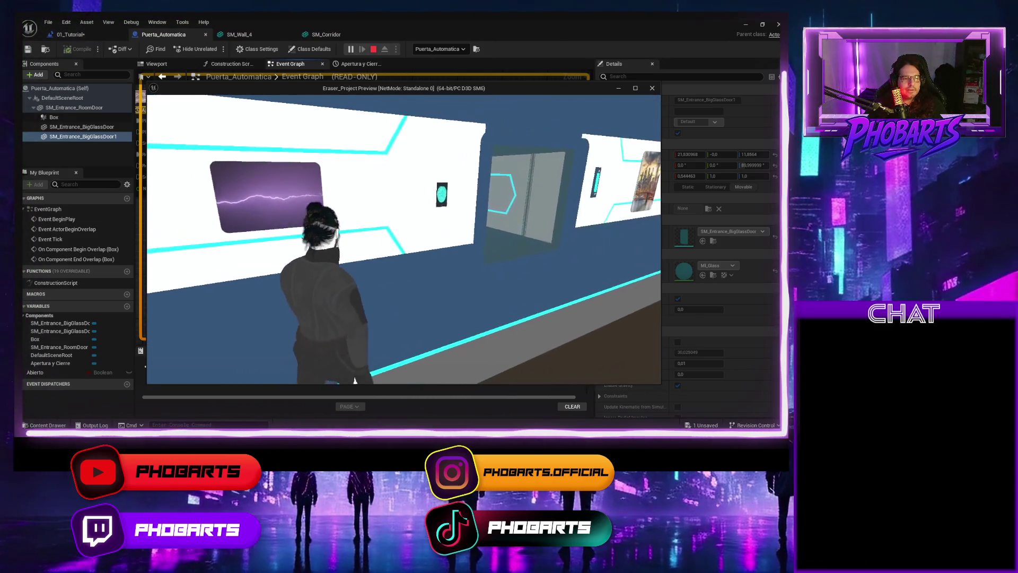
key(w)
key(w)
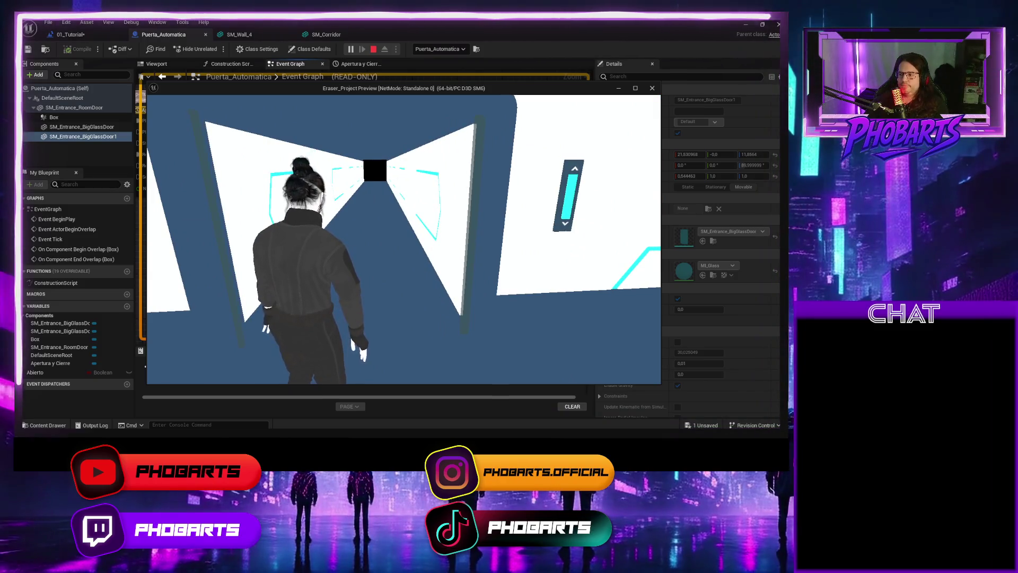
Step: Toggle wireframe and lit views, explore the white room and lounge, then stop playing
key(F1)
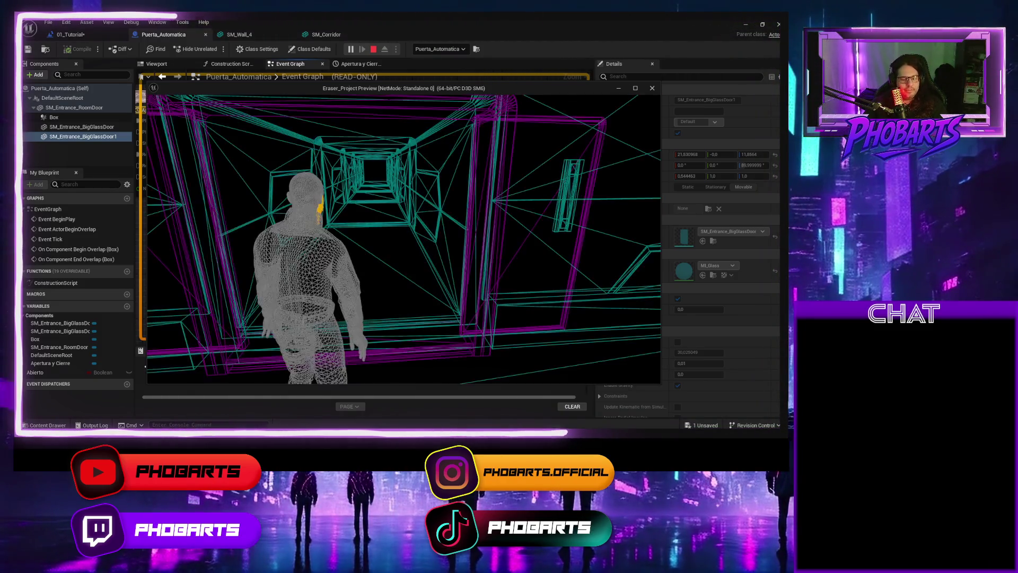
key(F3)
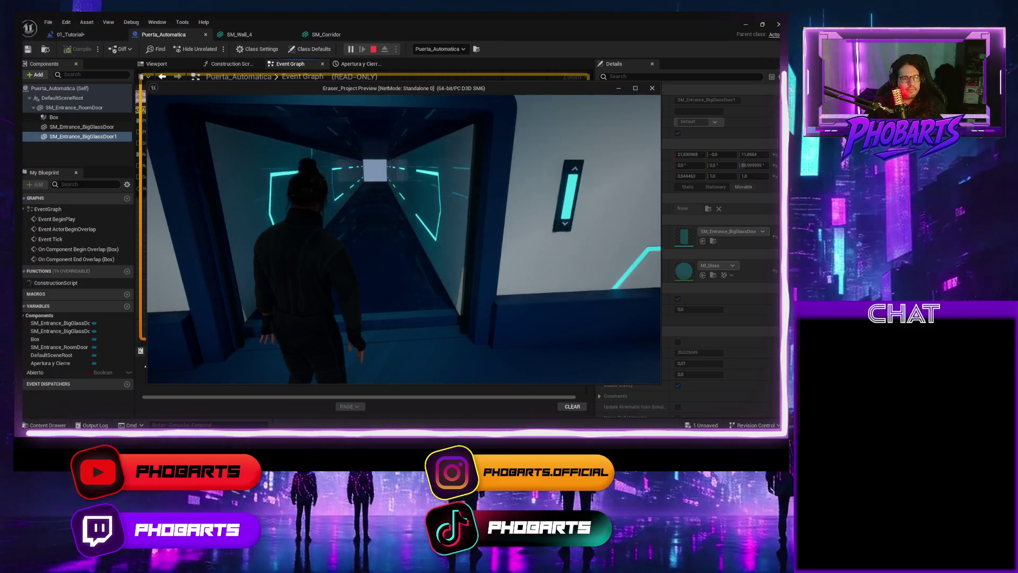
key(w)
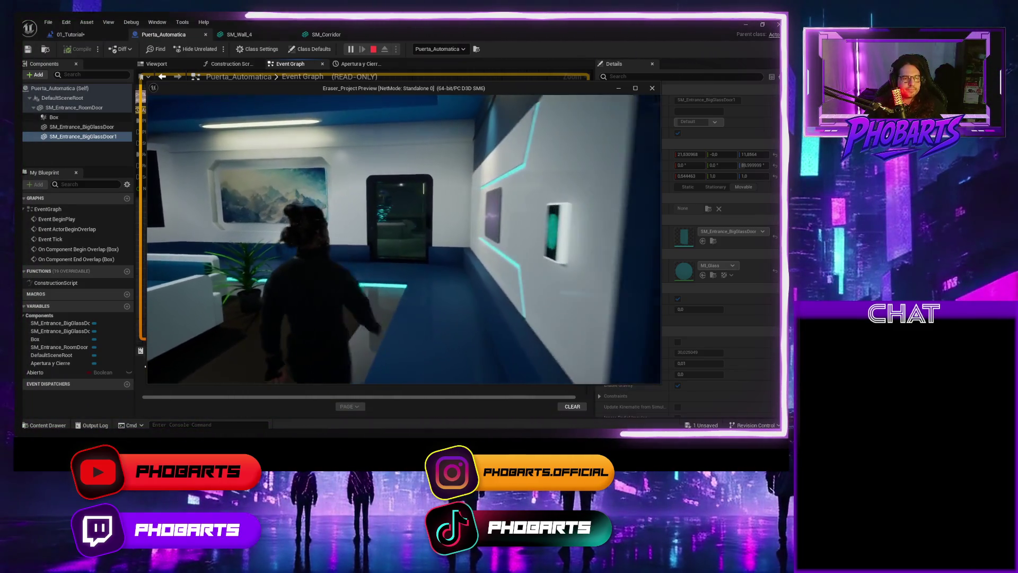
key(w)
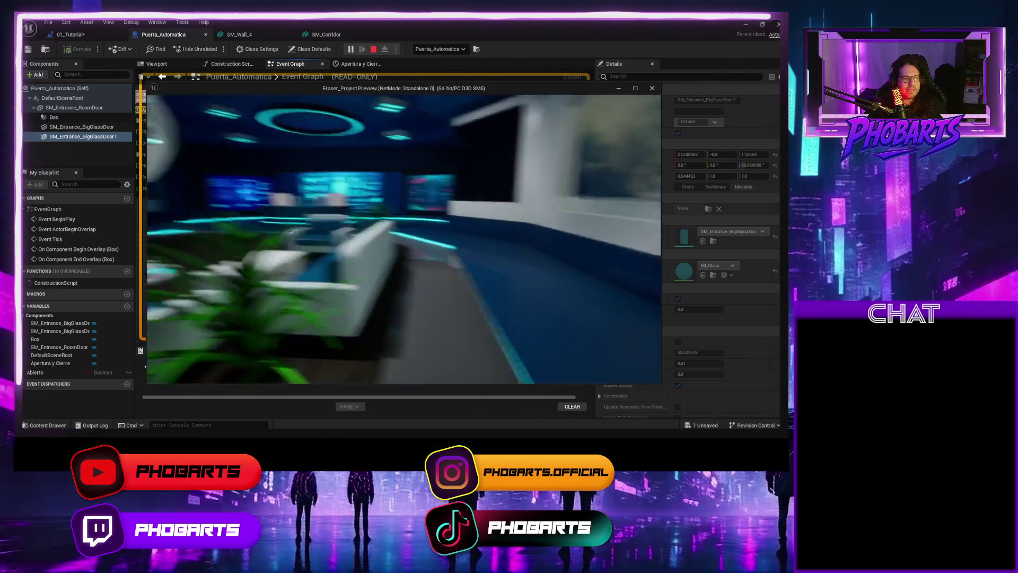
key(w)
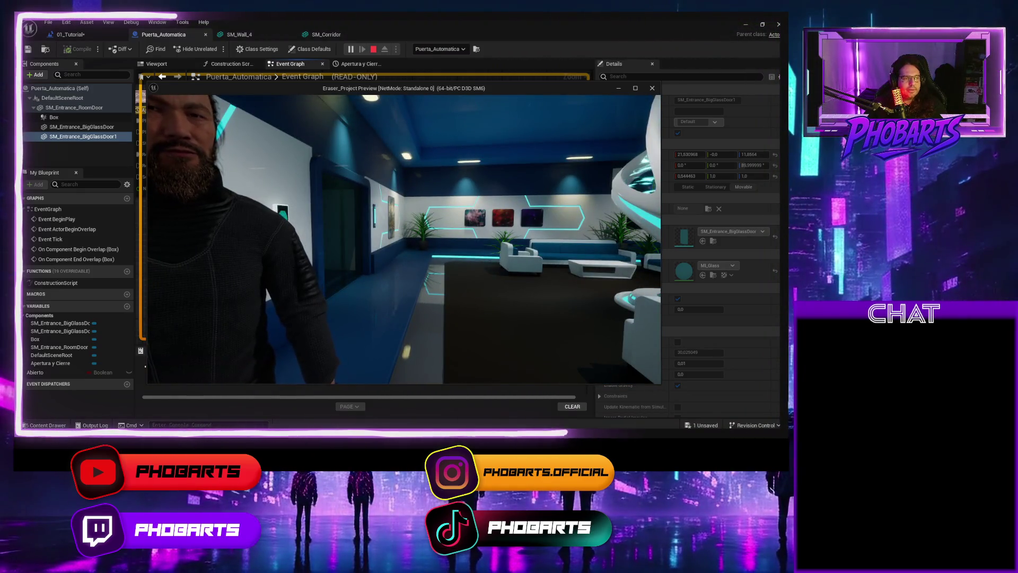
key(w)
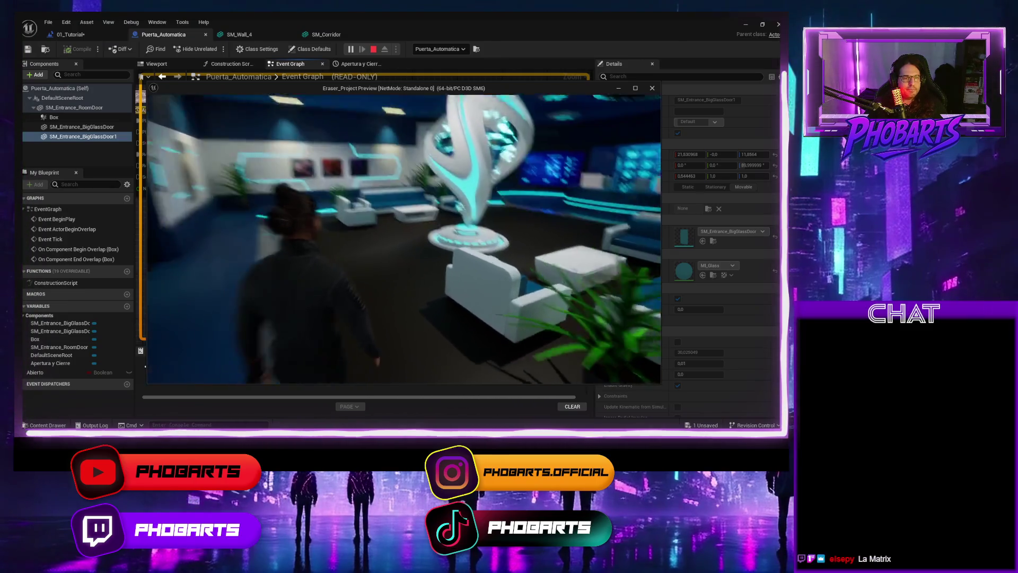
key(w)
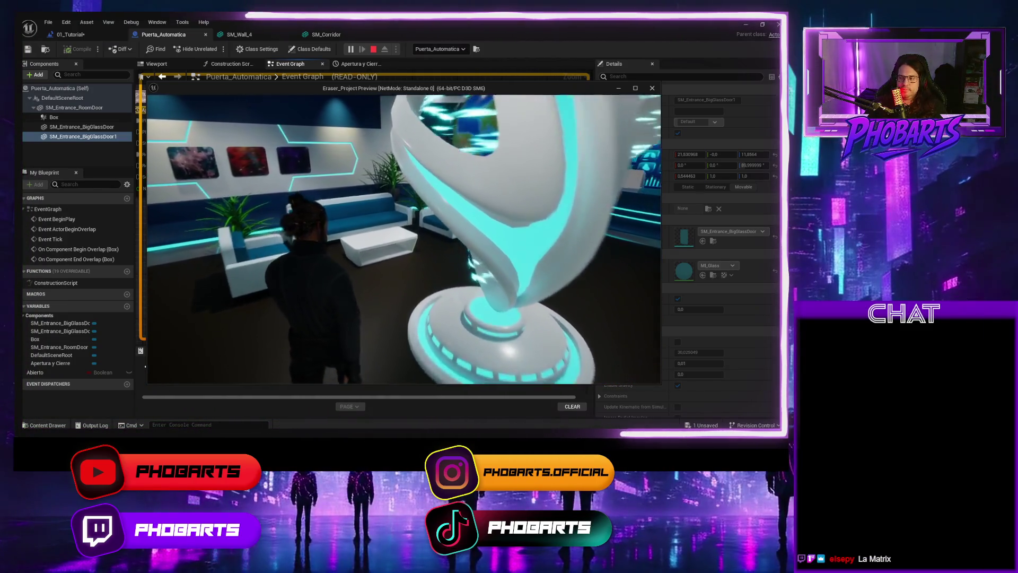
key(w)
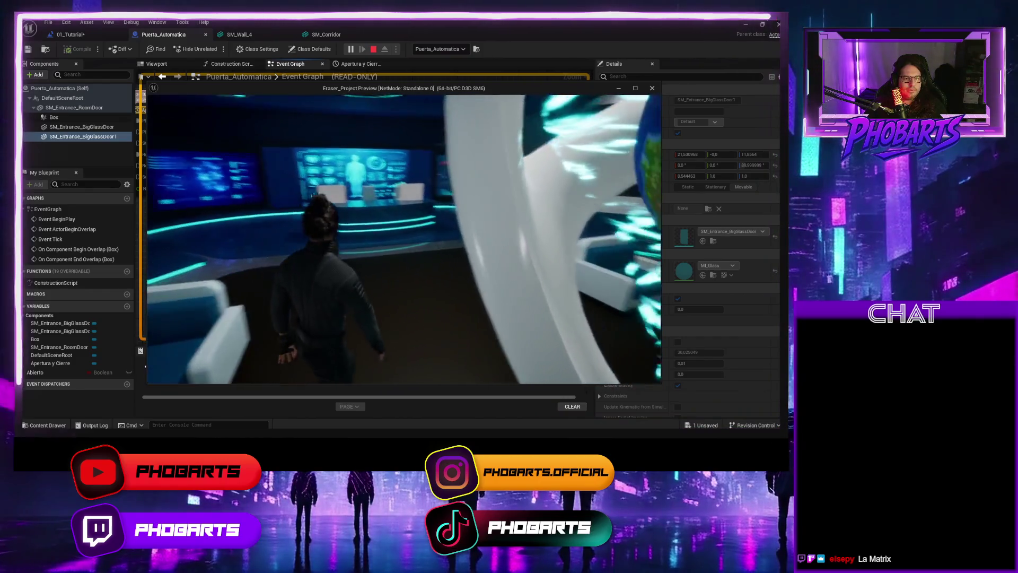
key(w)
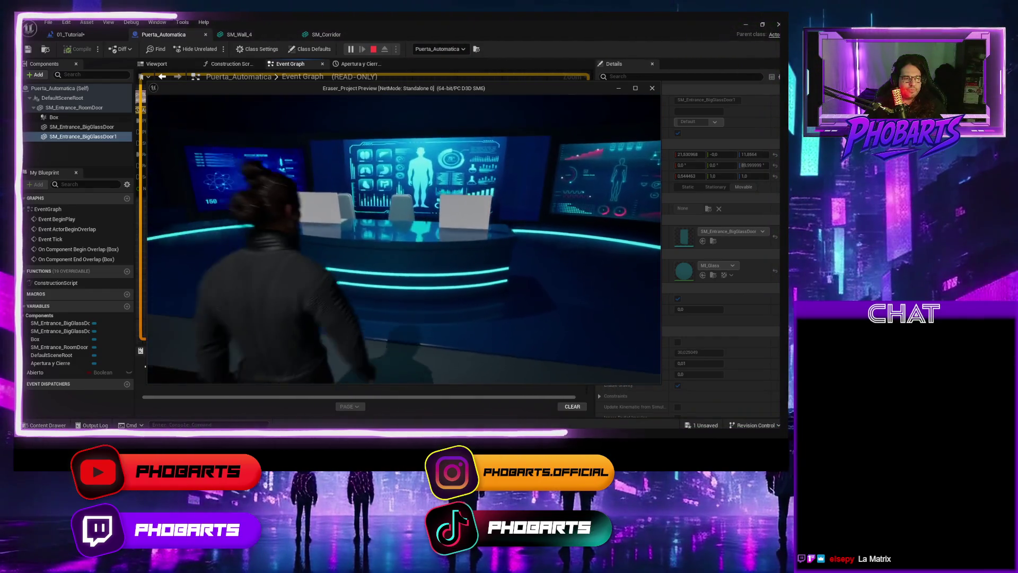
key(Escape)
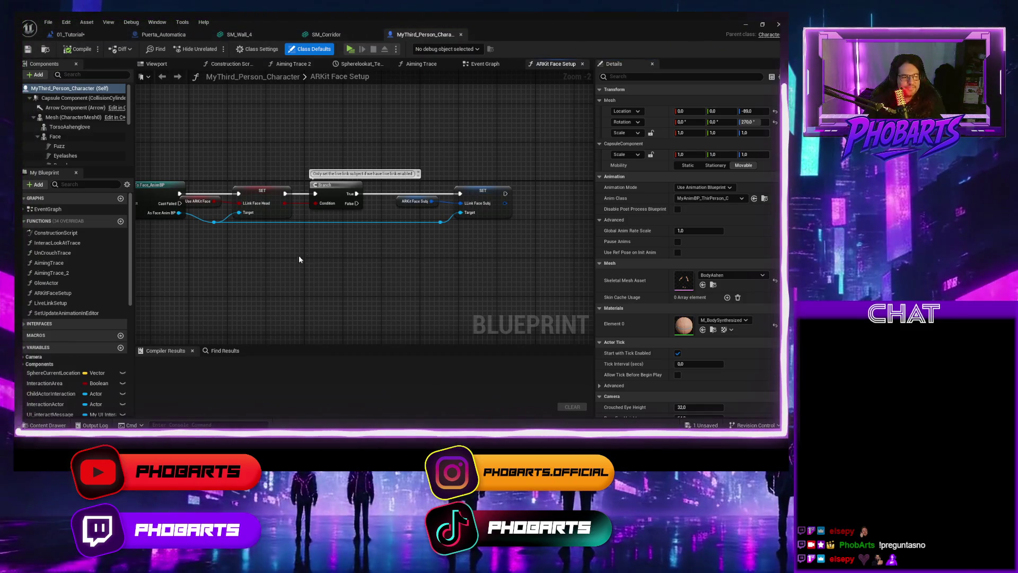
Step: Zoom and pan over the ARKit Face Setup node chain, then close its tab
scroll(276, 268, down, 2)
drag(266, 267, 371, 268)
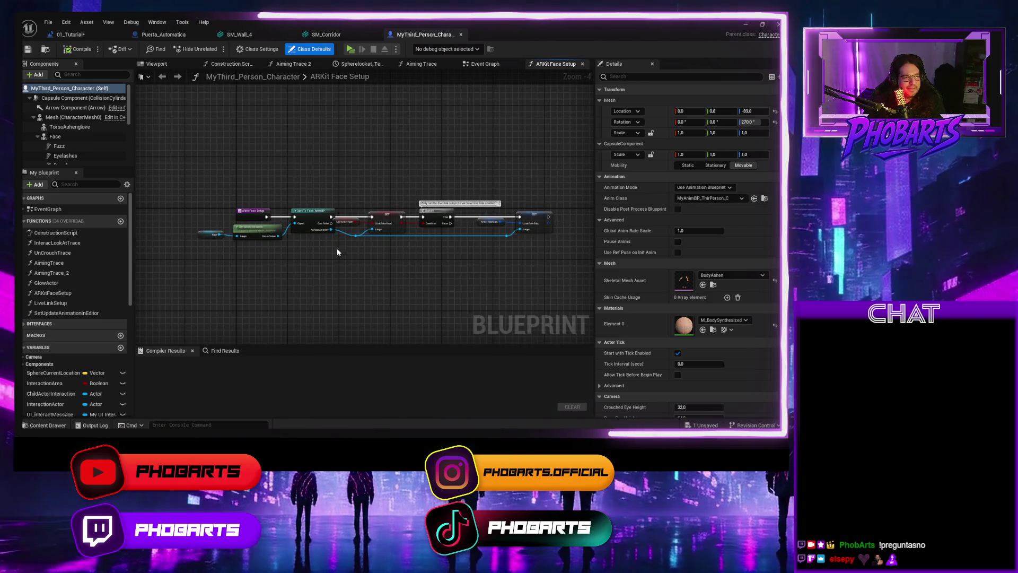
scroll(303, 198, up, 5)
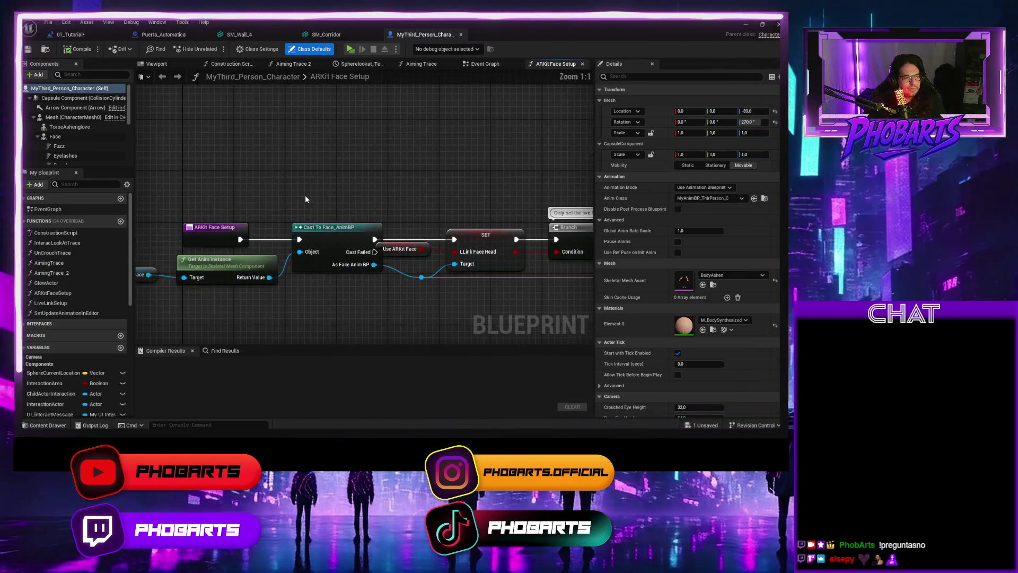
scroll(480, 281, down, 7)
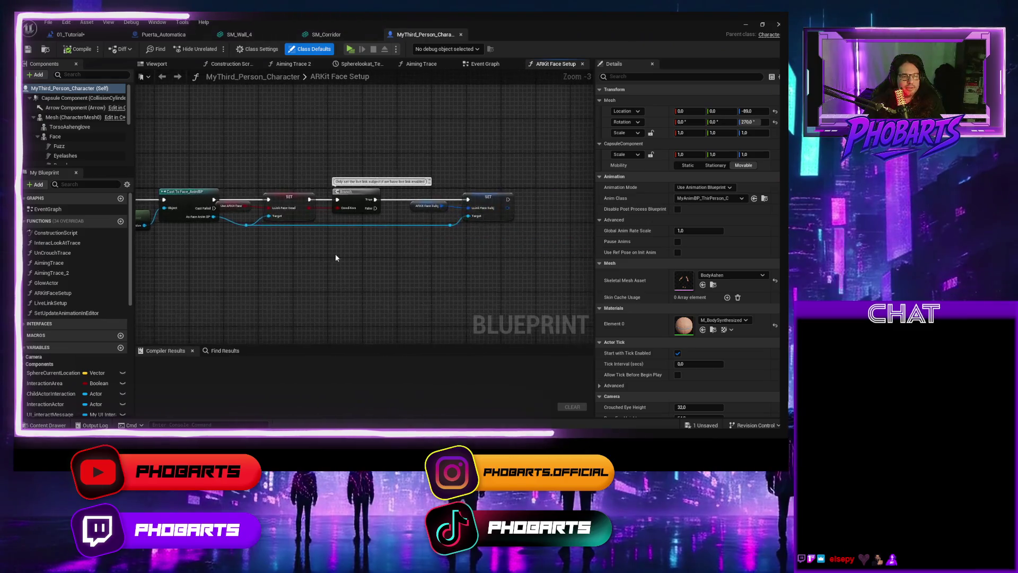
click(582, 64)
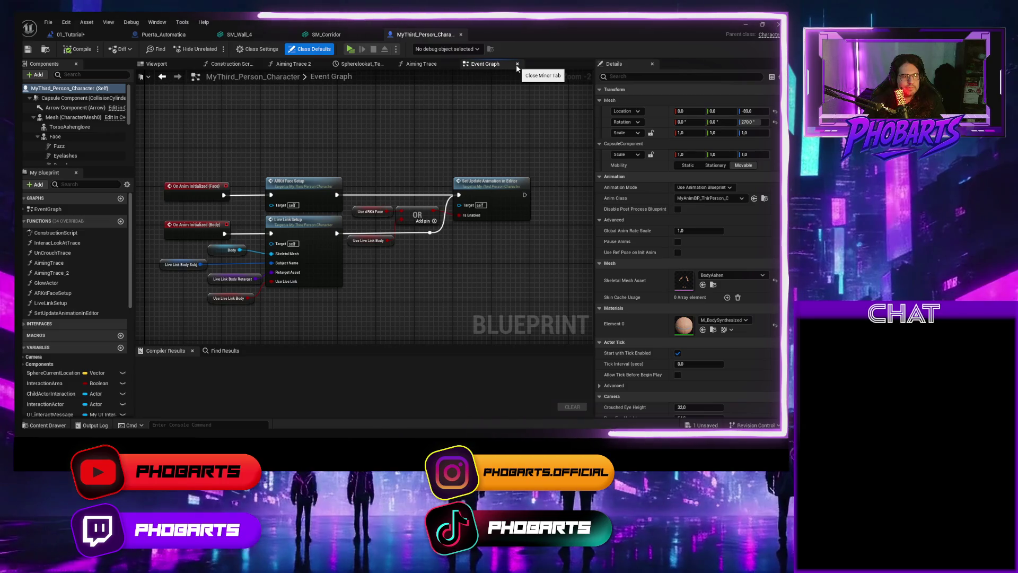
Step: Box-select the On Anim Initialized face and body setup nodes and wrap them in a comment titled ARKit
scroll(368, 139, down, 7)
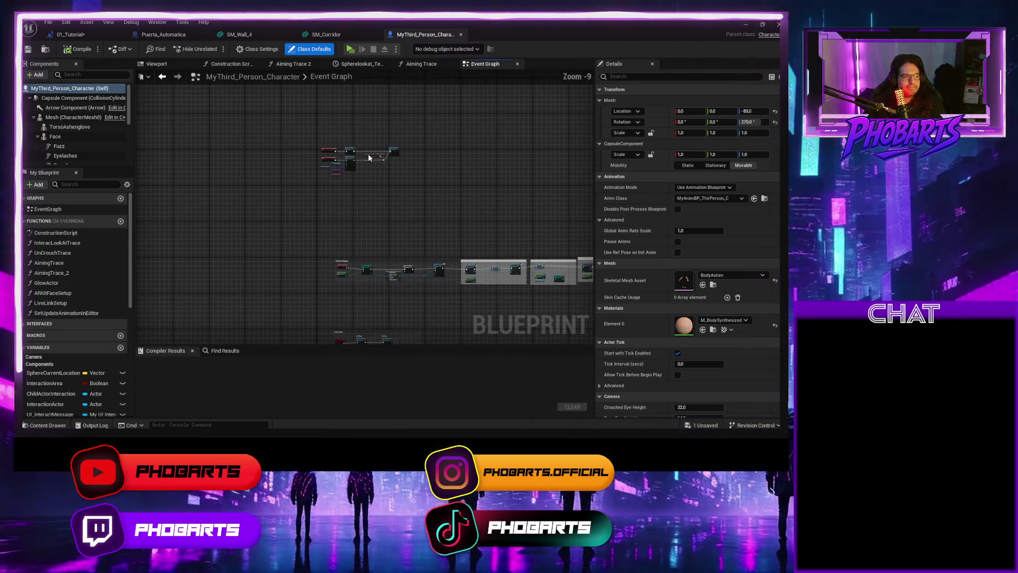
scroll(360, 142, up, 4)
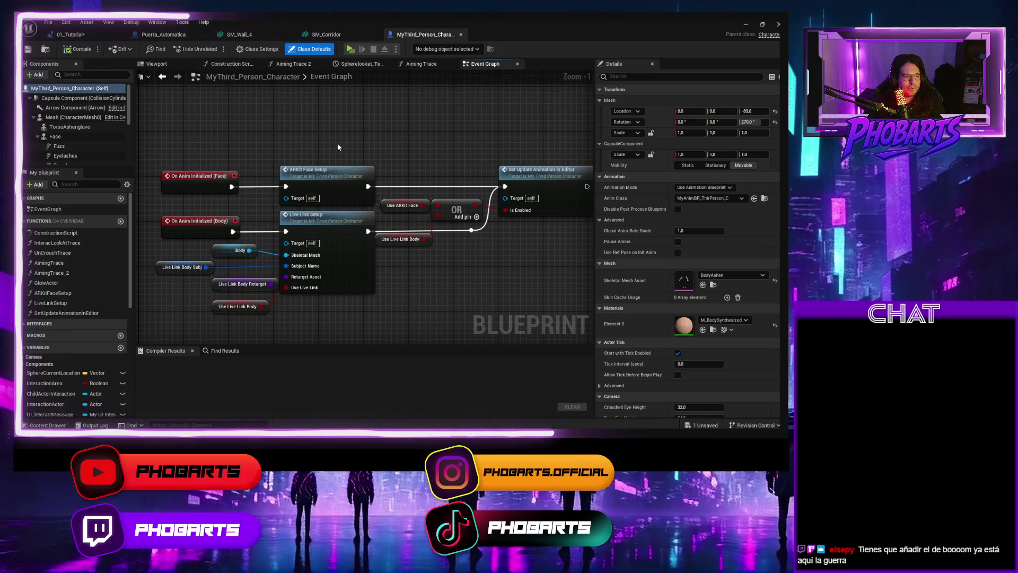
scroll(335, 144, down, 3)
drag(223, 130, 537, 274)
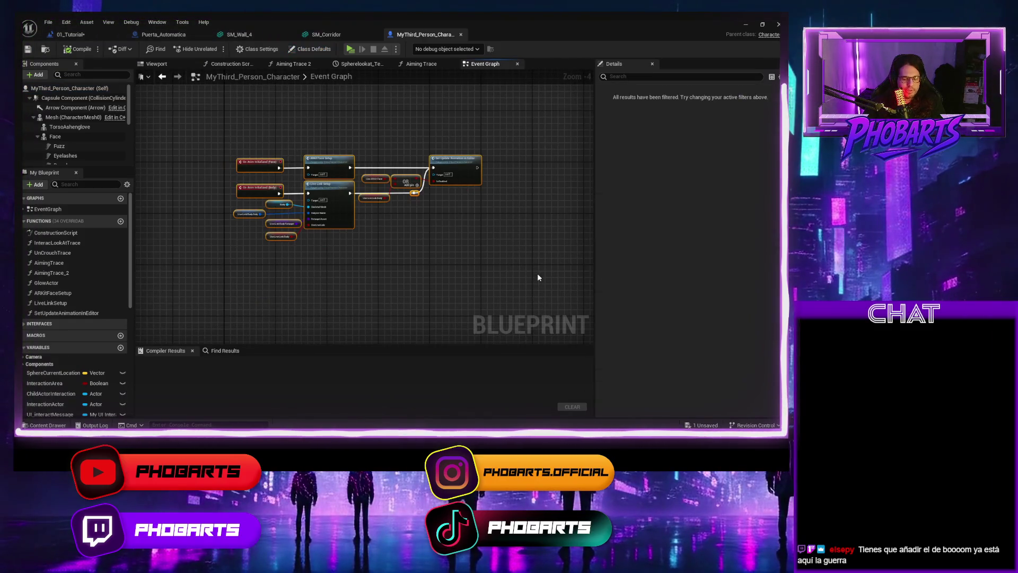
text(cArk)
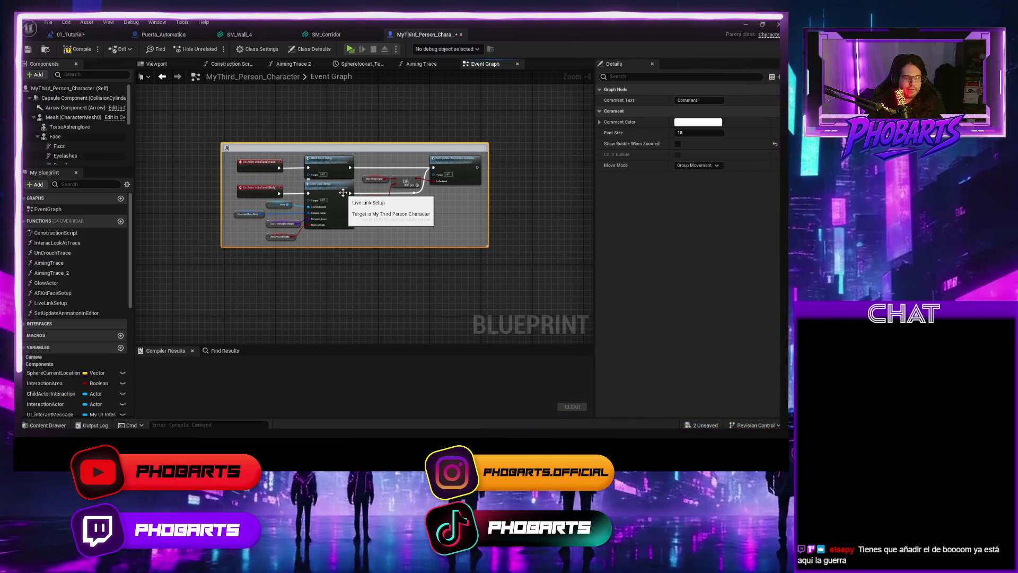
text(Kit)
key(Return)
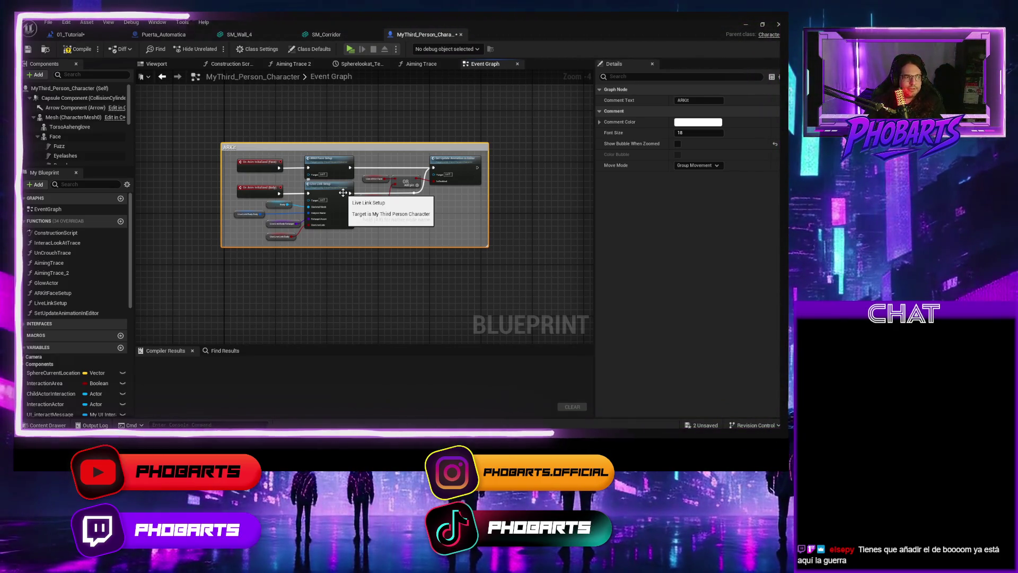
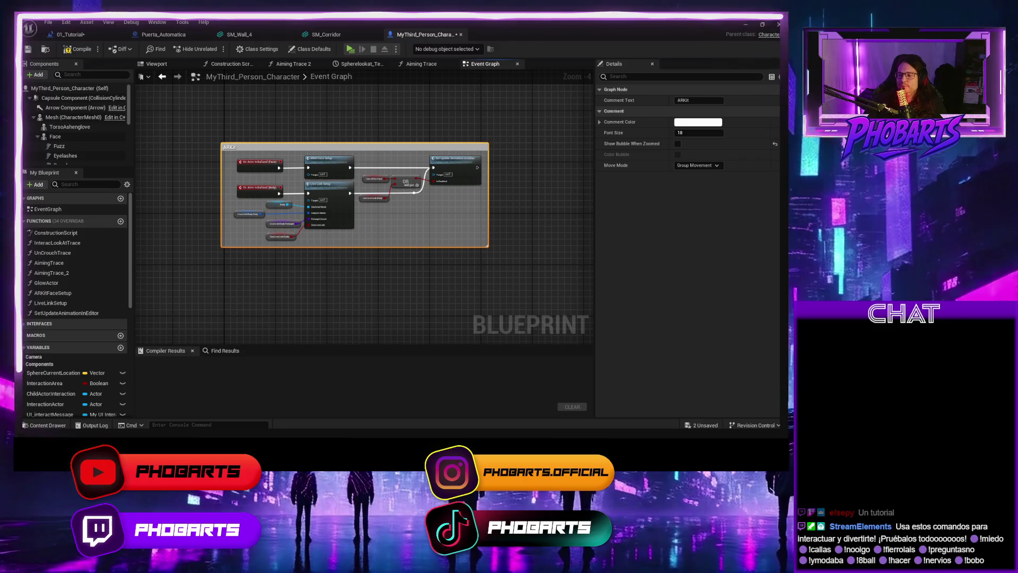
Step: Deselect the ARKit comment, then zoom out and pan until every Event Graph node group is visible
click(440, 280)
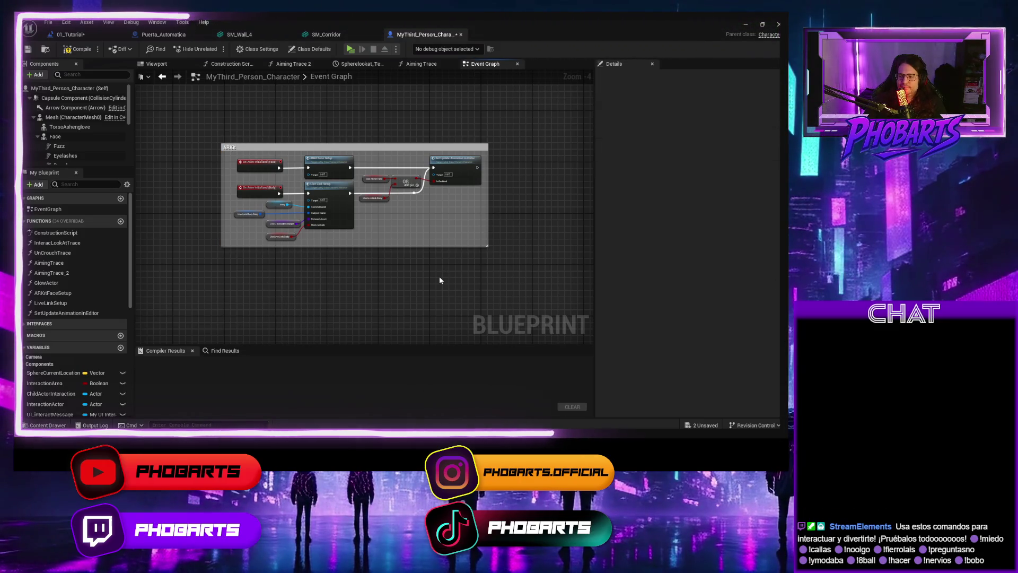
scroll(425, 281, down, 1)
scroll(423, 276, down, 1)
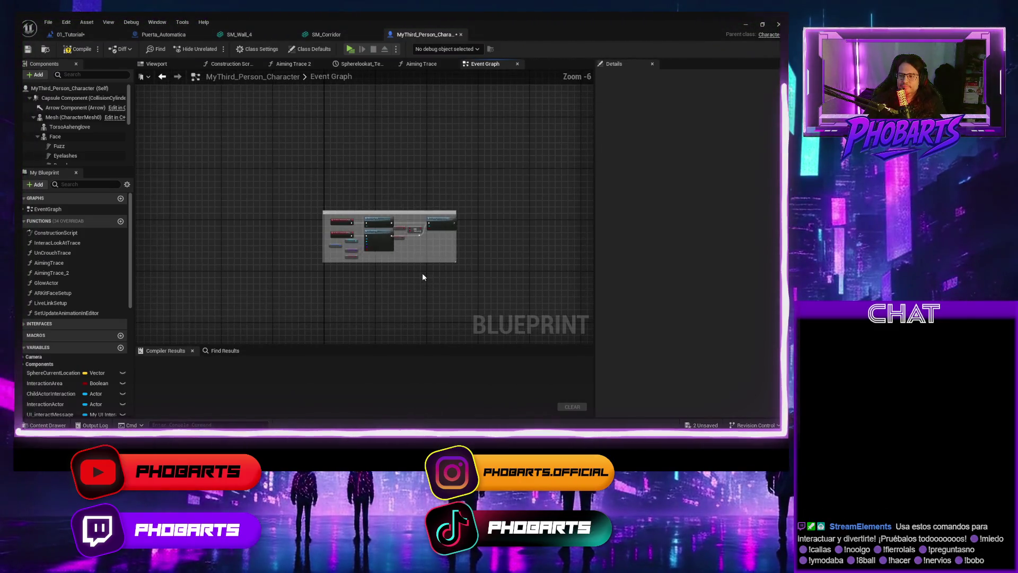
scroll(365, 215, up, 2)
scroll(424, 249, down, 3)
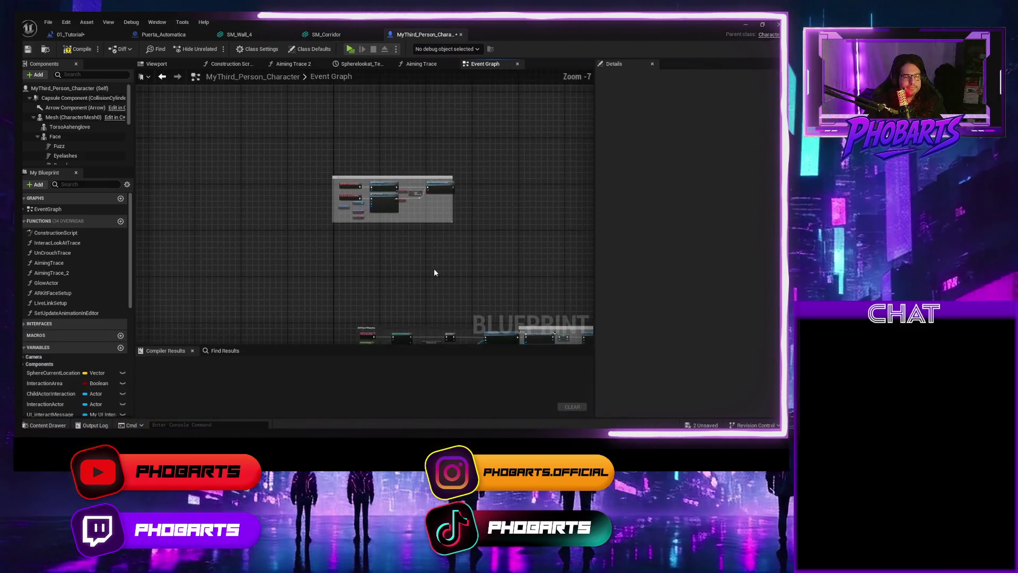
drag(270, 302, 198, 213)
scroll(74, 146, down, 1)
scroll(73, 147, down, 5)
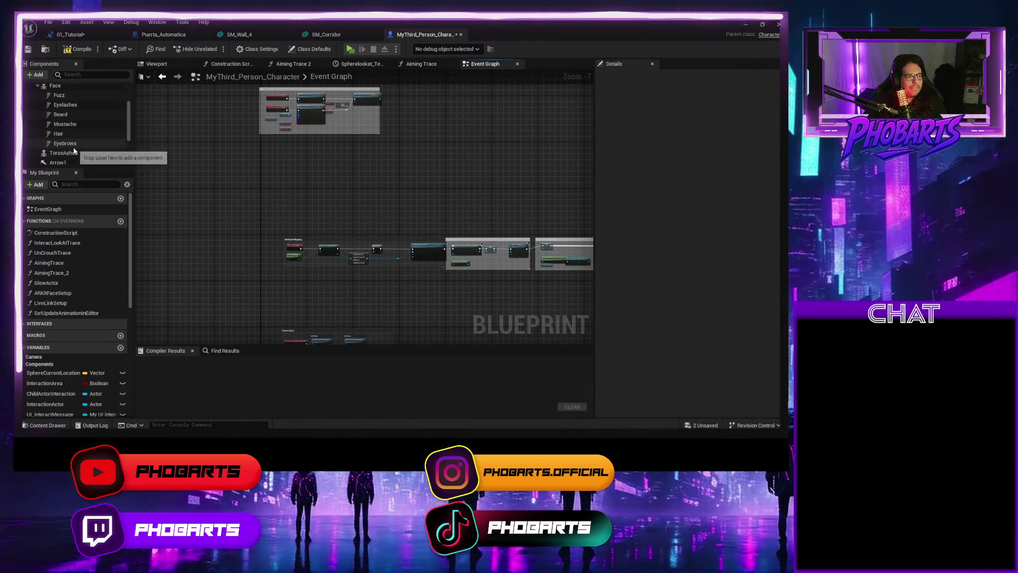
Step: Check the CameraBoom and FollowCamera components, ending on CameraBoom's Target Arm Length of 400.0
click(66, 129)
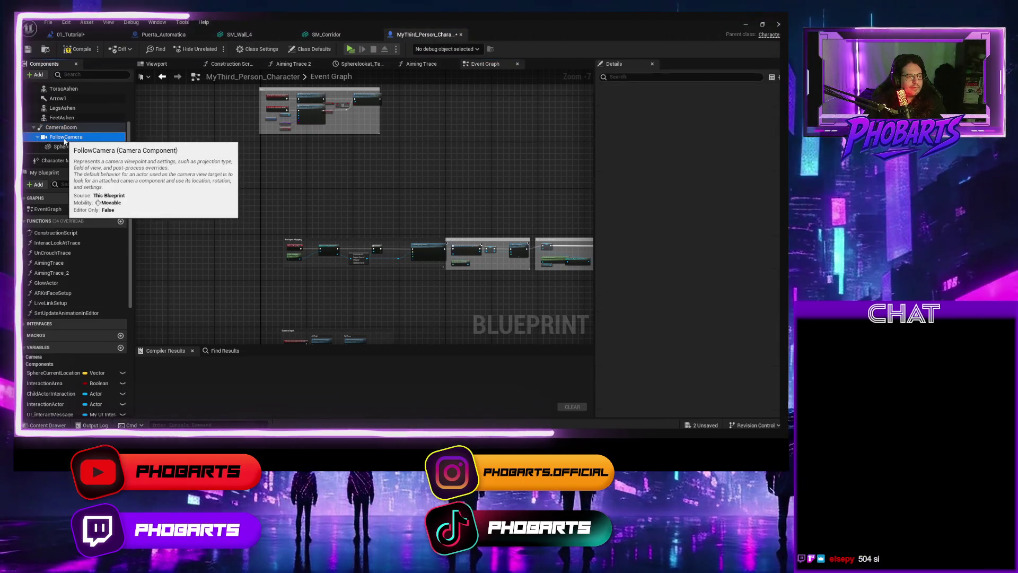
click(66, 137)
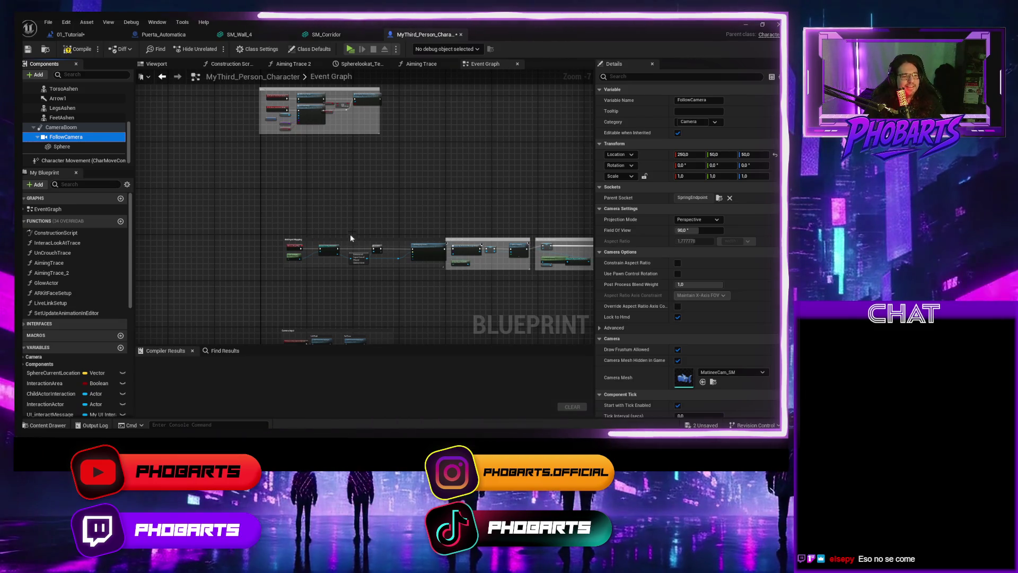
drag(300, 221, 222, 125)
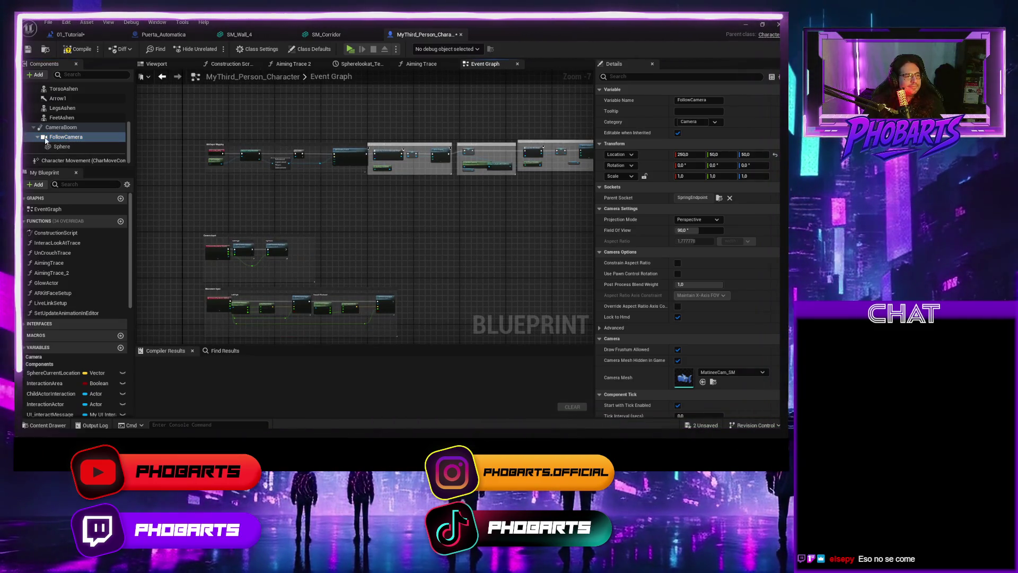
click(61, 127)
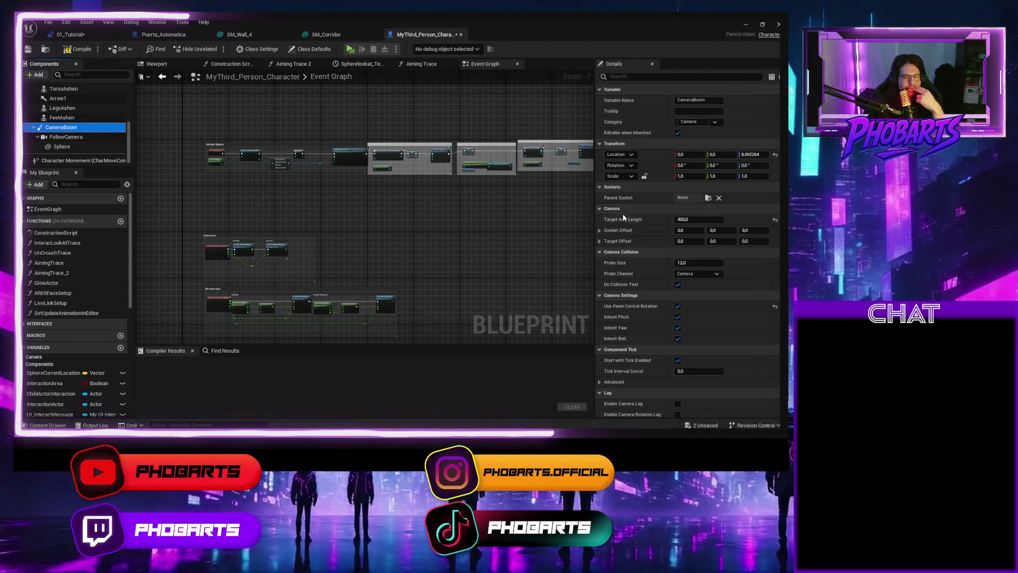
click(686, 219)
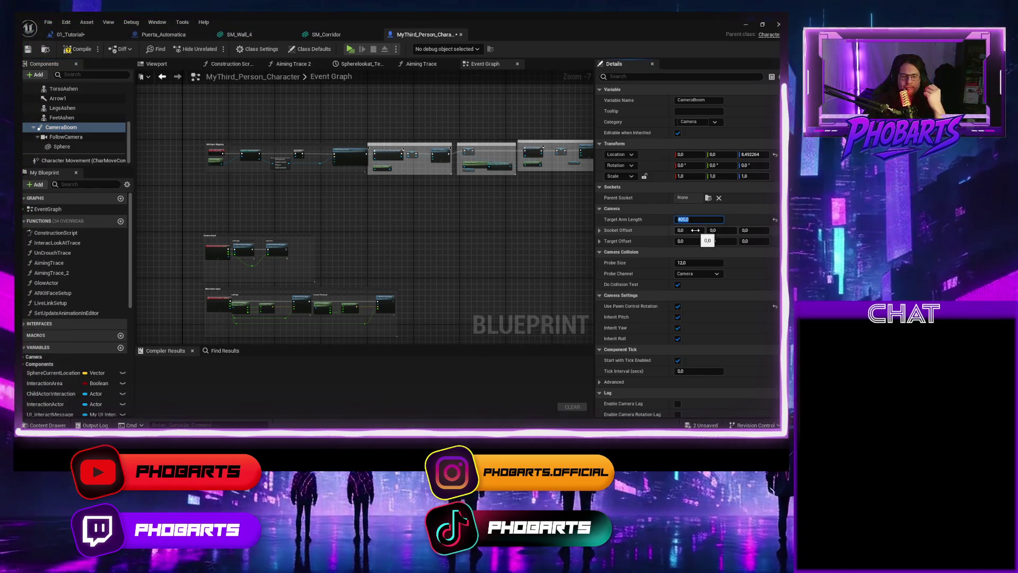
text(100)
Step: Commit a Target Arm Length of 100, compile and save, then run a brief play test
key(Return)
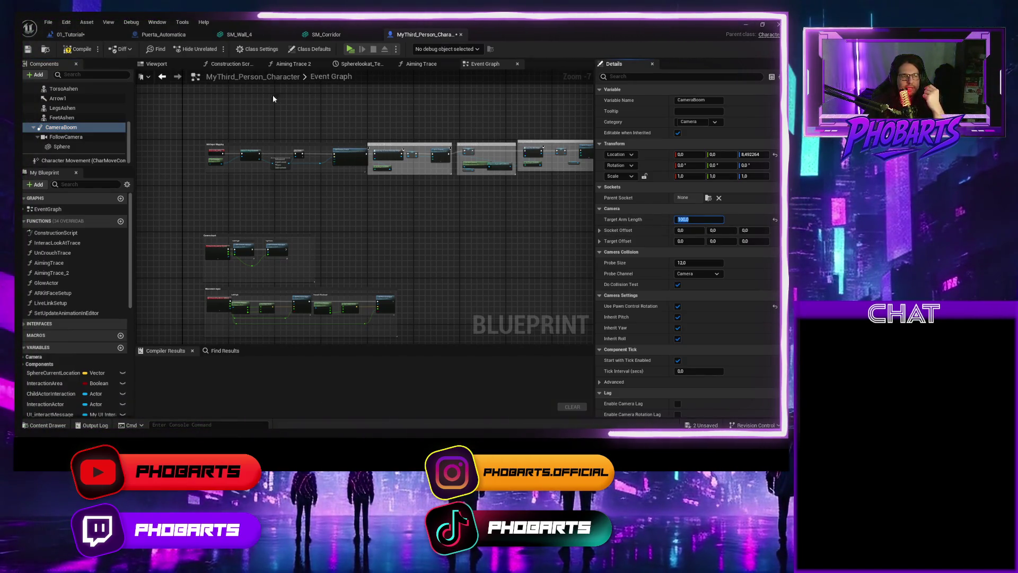
key(ctrl+s)
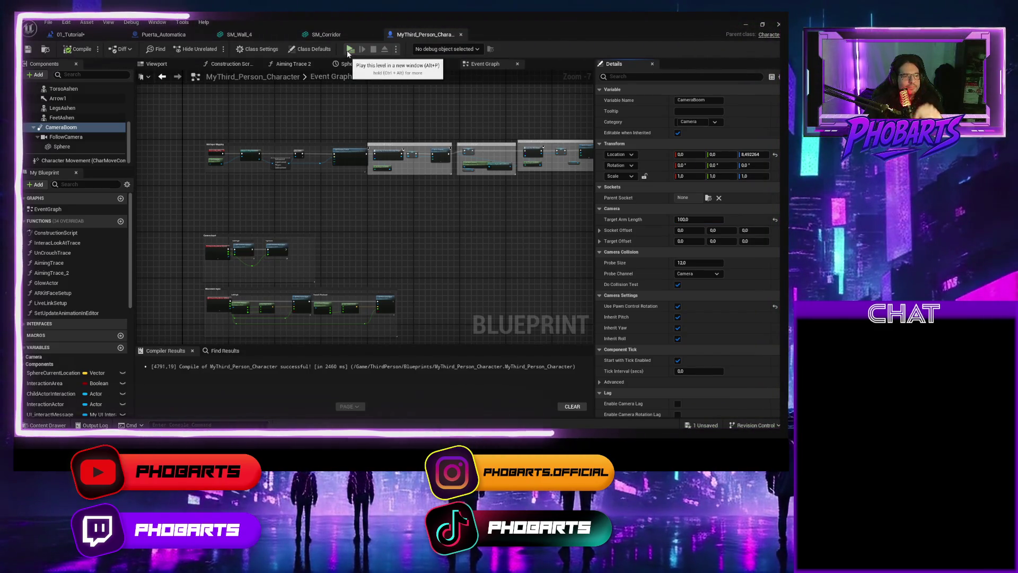
click(350, 49)
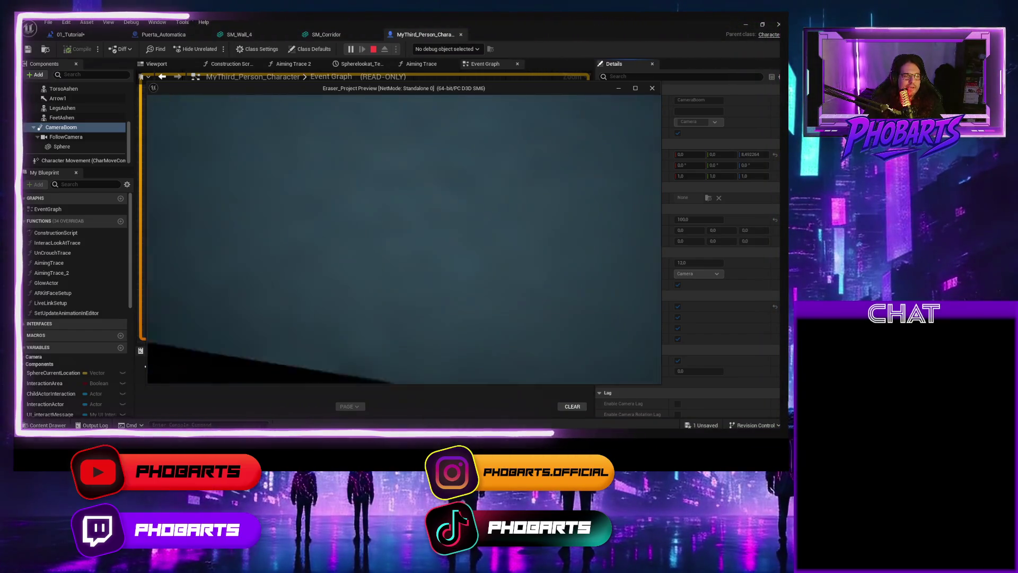
key(Escape)
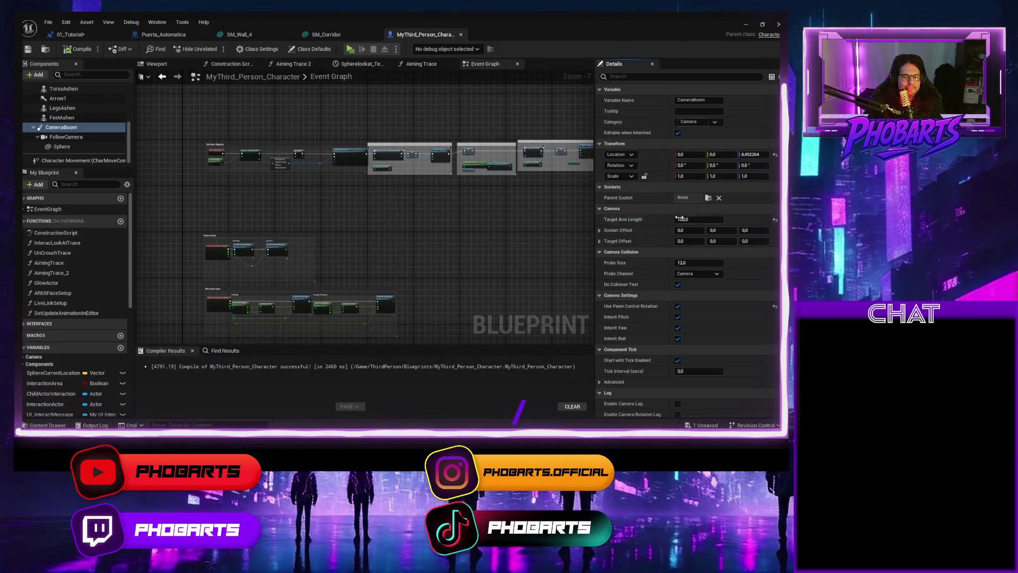
Step: Set Target Arm Length back to 400, compile and save, and start a play test
text(400)
key(Return)
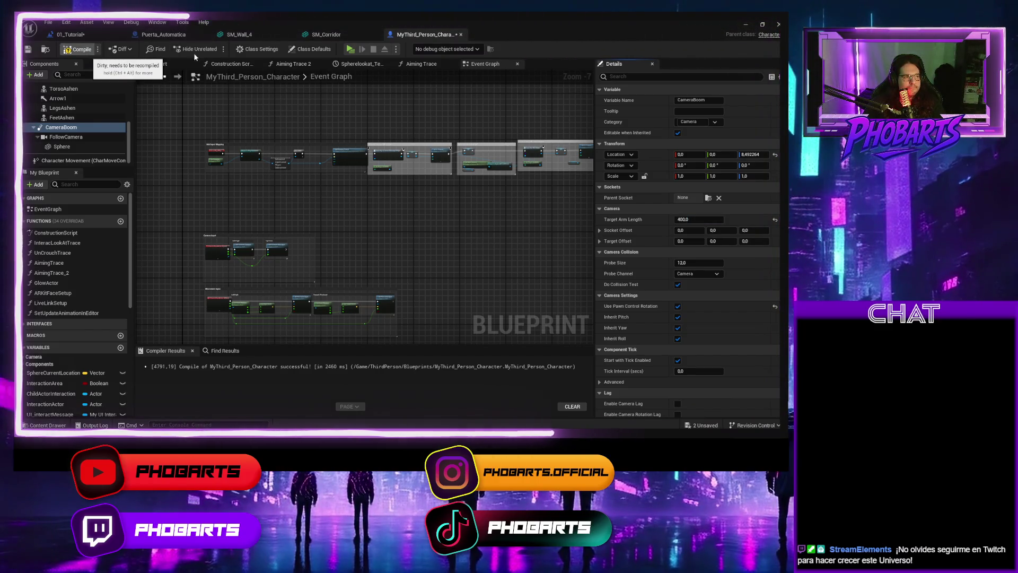
key(ctrl+s)
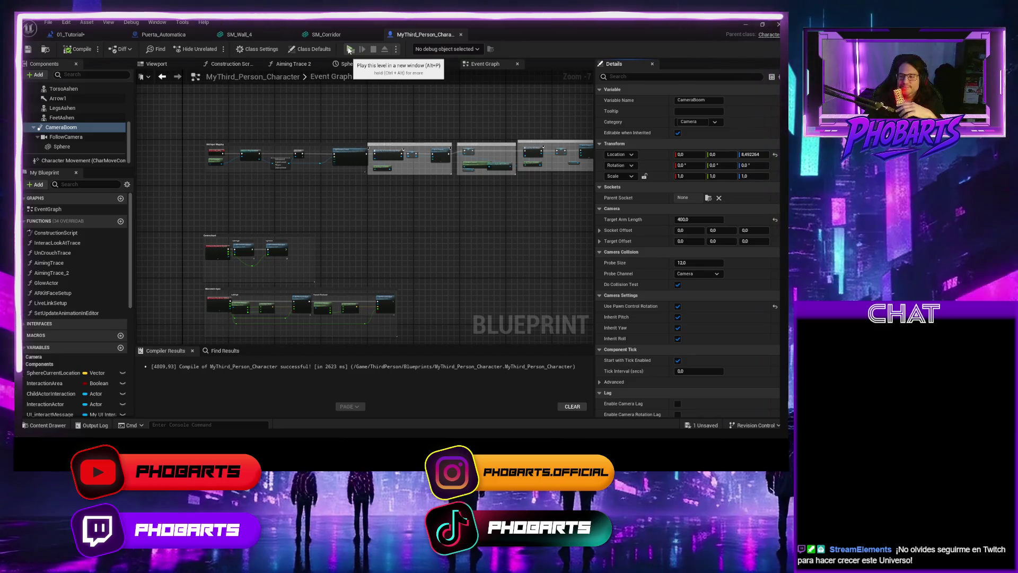
click(349, 49)
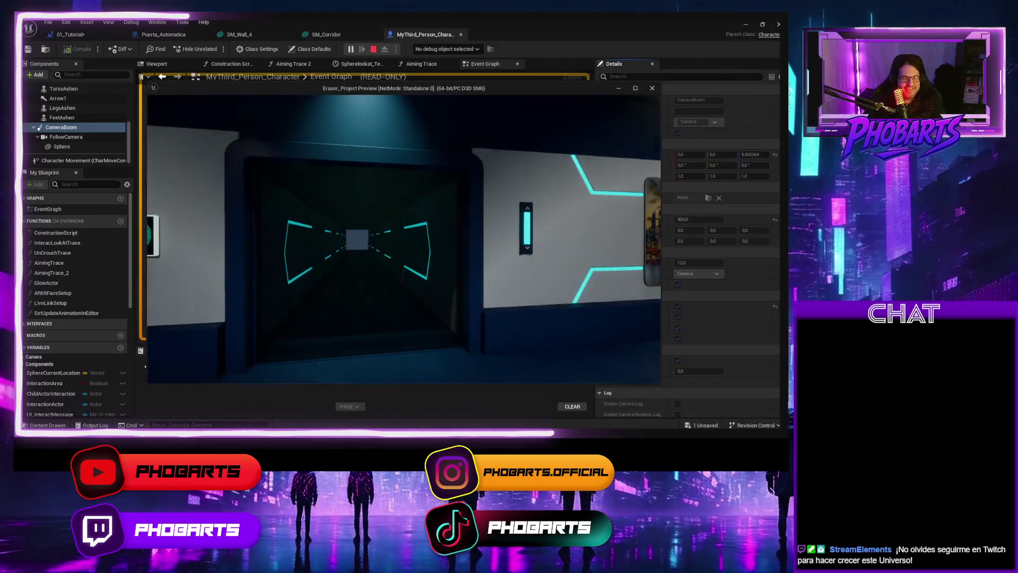
Step: Walk the character through the corridor and sofa lounge toward the counter, then stop playing
key(w)
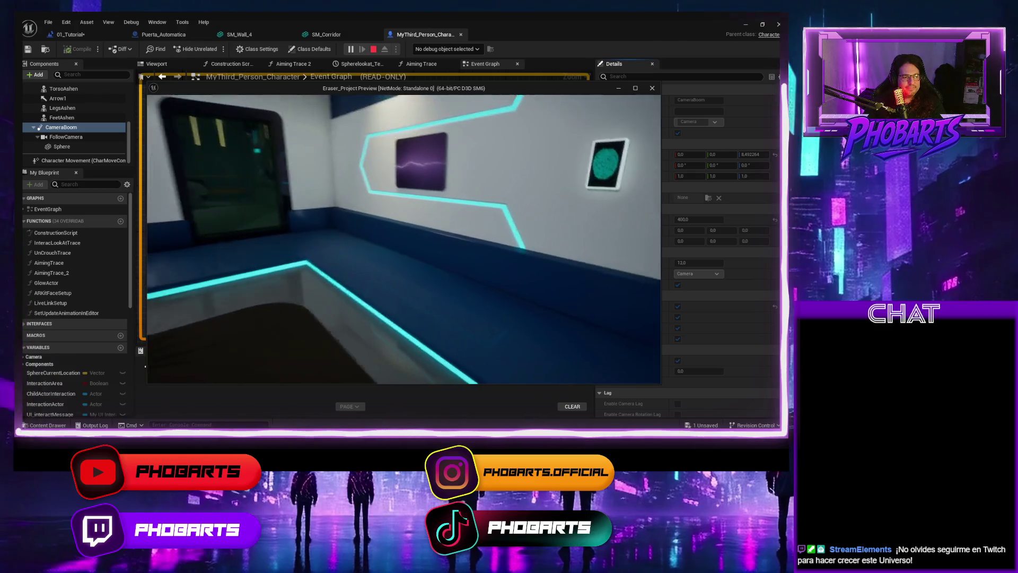
key(w)
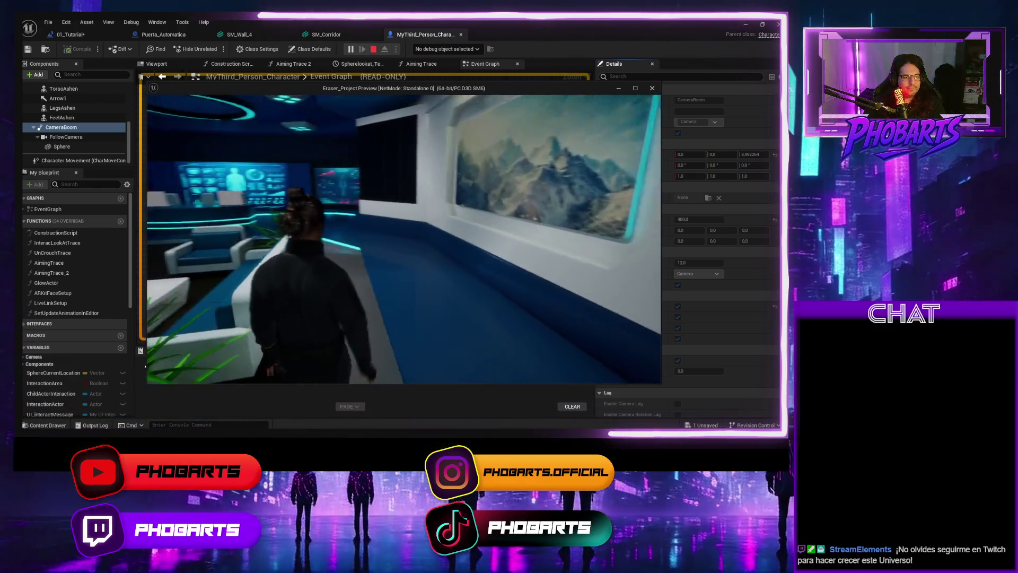
key(w)
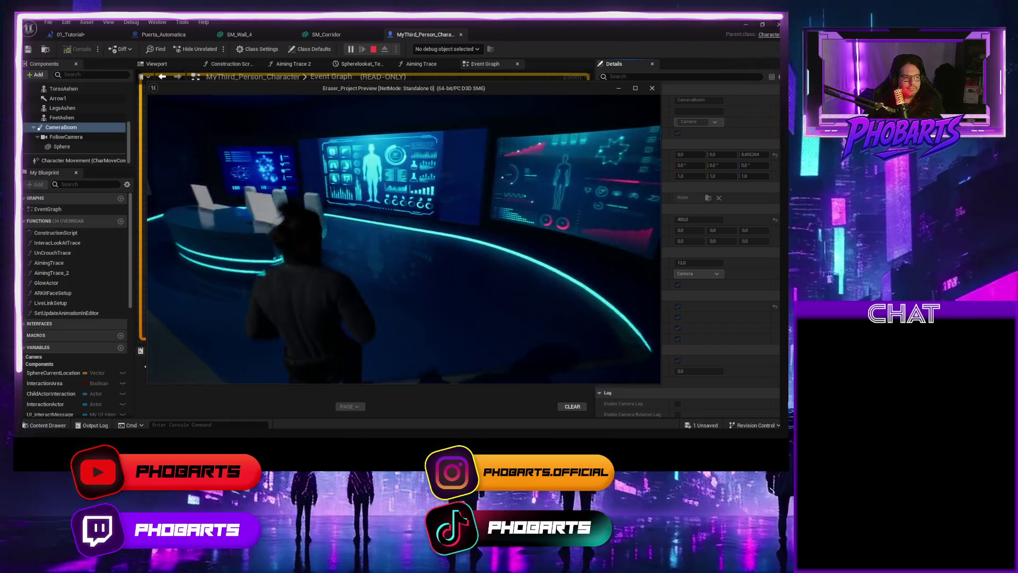
key(w)
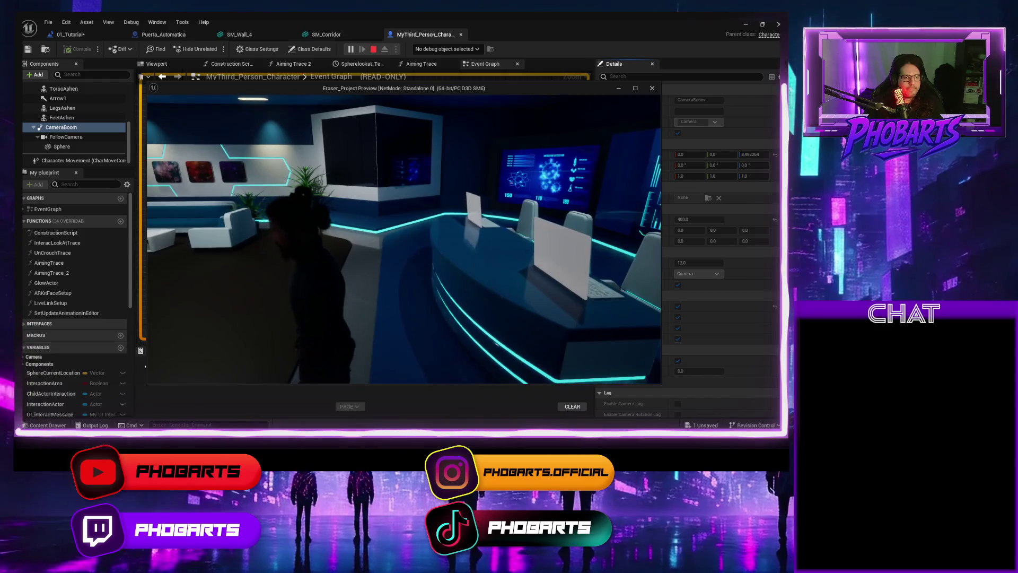
key(Escape)
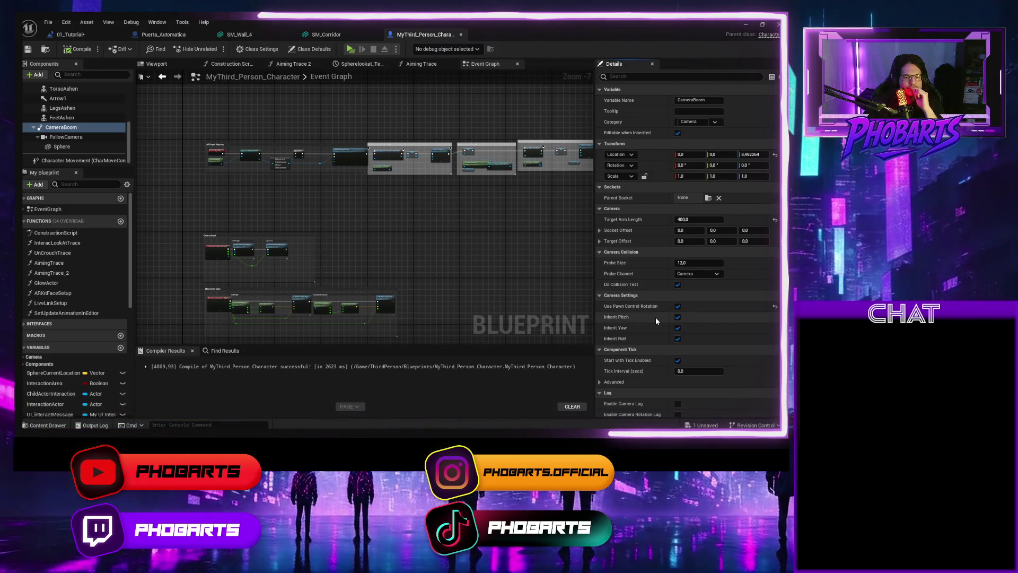
Step: Uncheck Auto Activate in the CameraBoom's Activation section, then compile and save the Blueprint
mouse_move(654, 308)
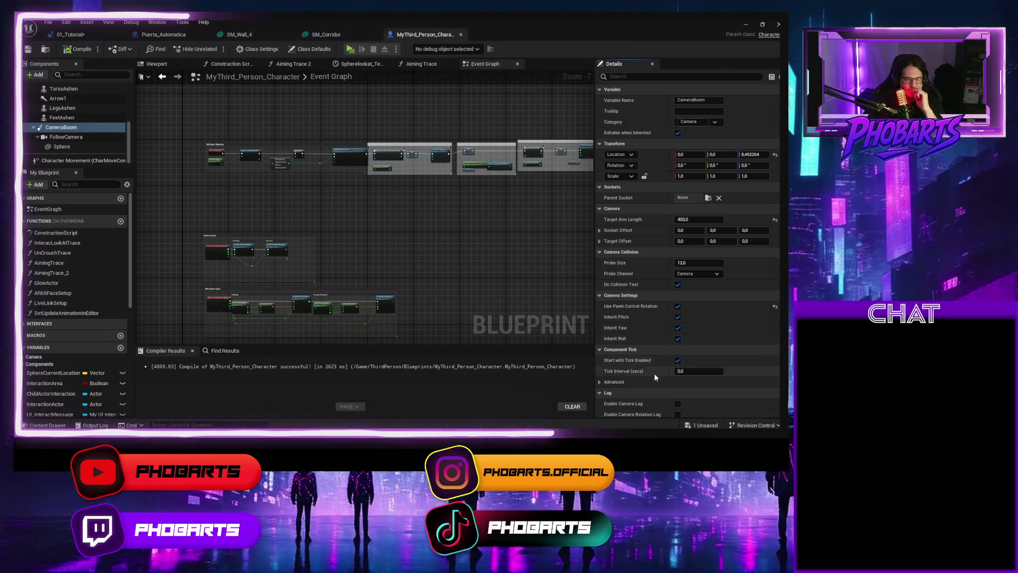
scroll(640, 386, down, 5)
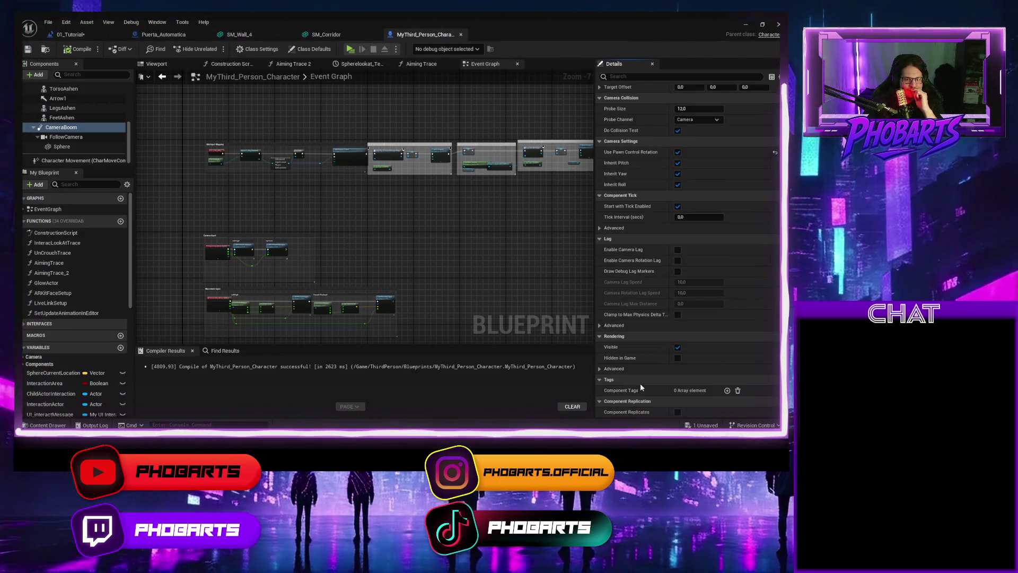
scroll(640, 387, down, 1)
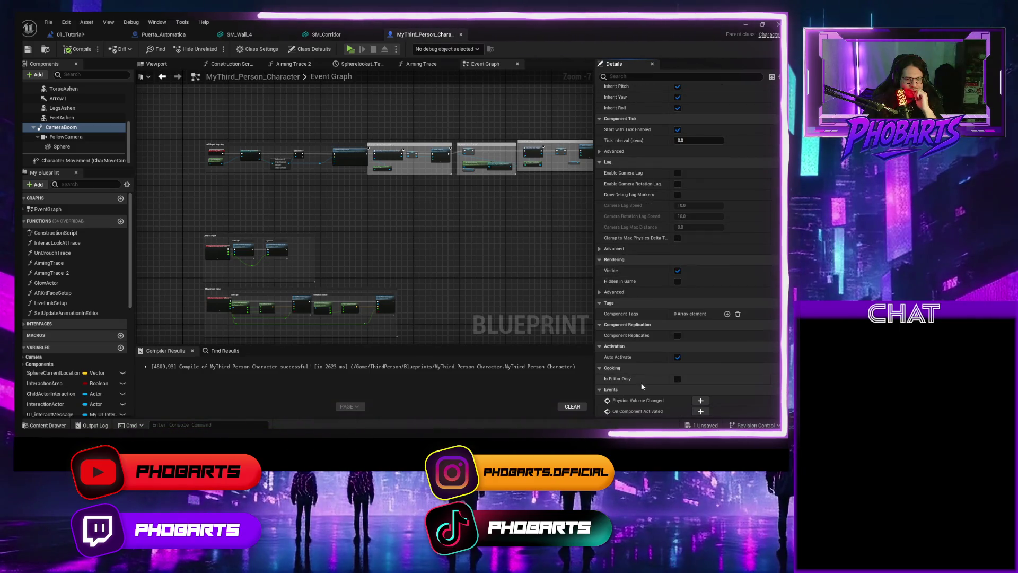
scroll(640, 387, down, 1)
scroll(642, 386, down, 1)
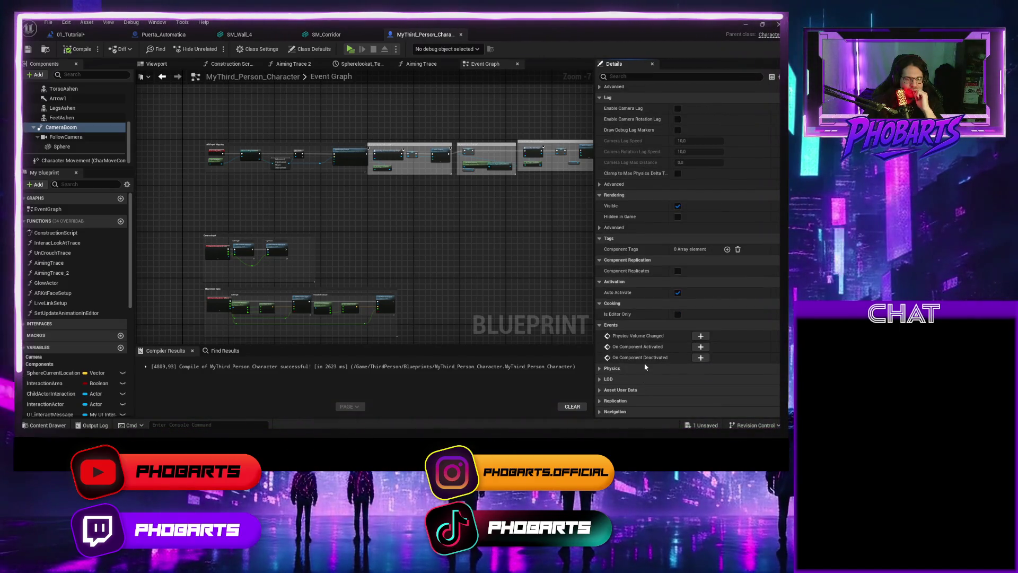
scroll(644, 364, up, 1)
click(677, 344)
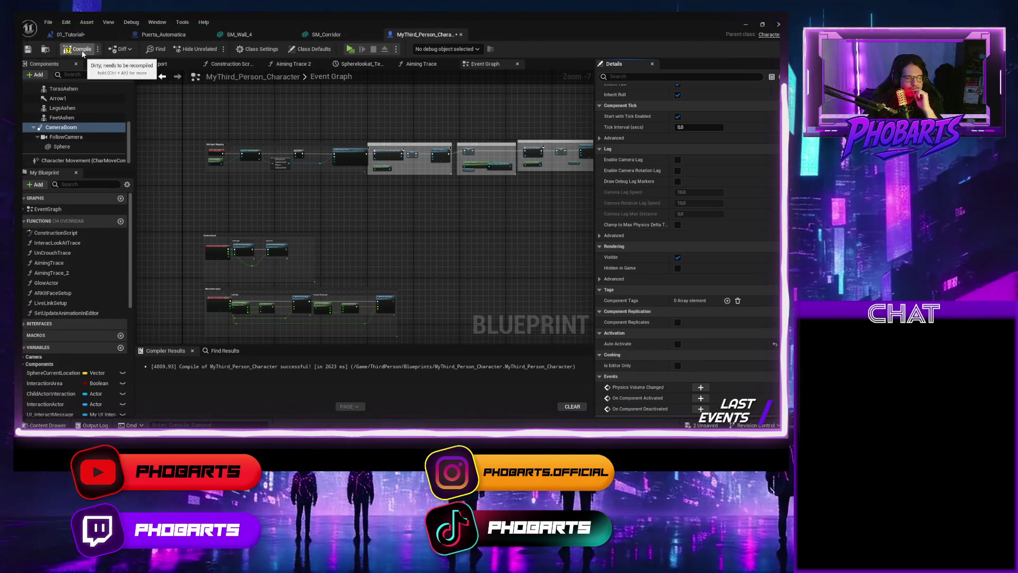
key(ctrl+s)
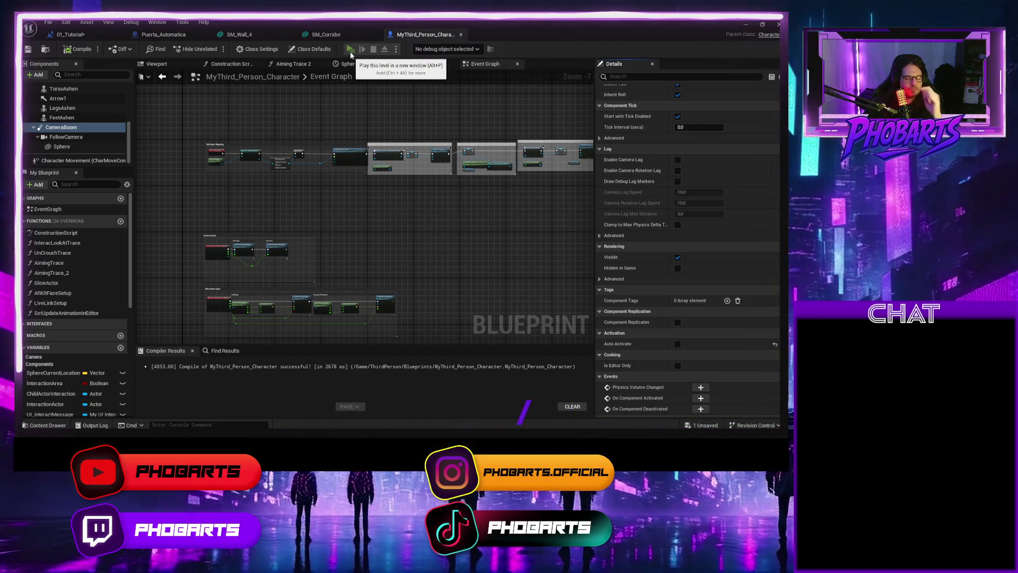
Step: Start a play test and walk through the corridor and lounge toward the holographic screens desk
click(350, 49)
key(w)
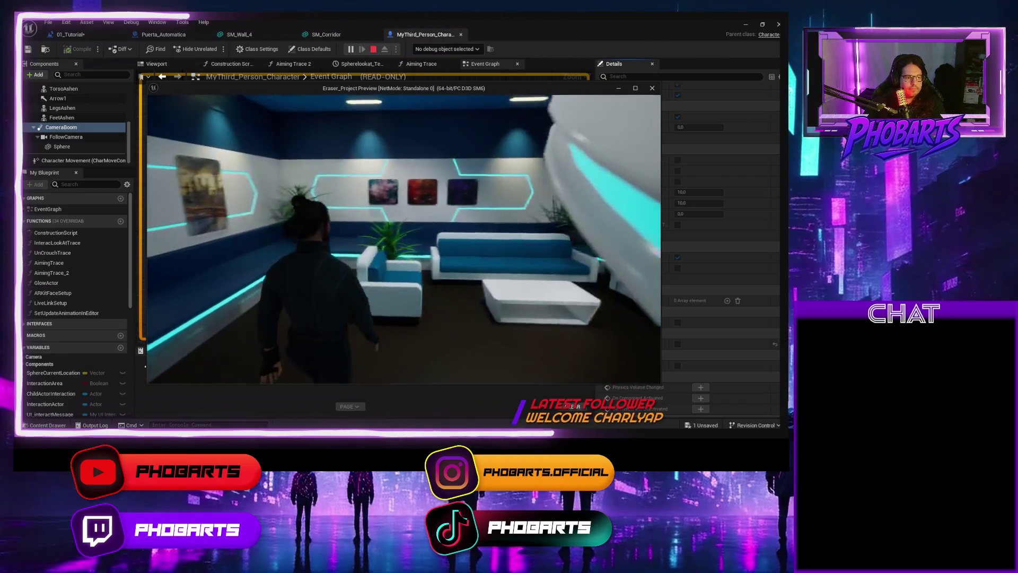
key(w)
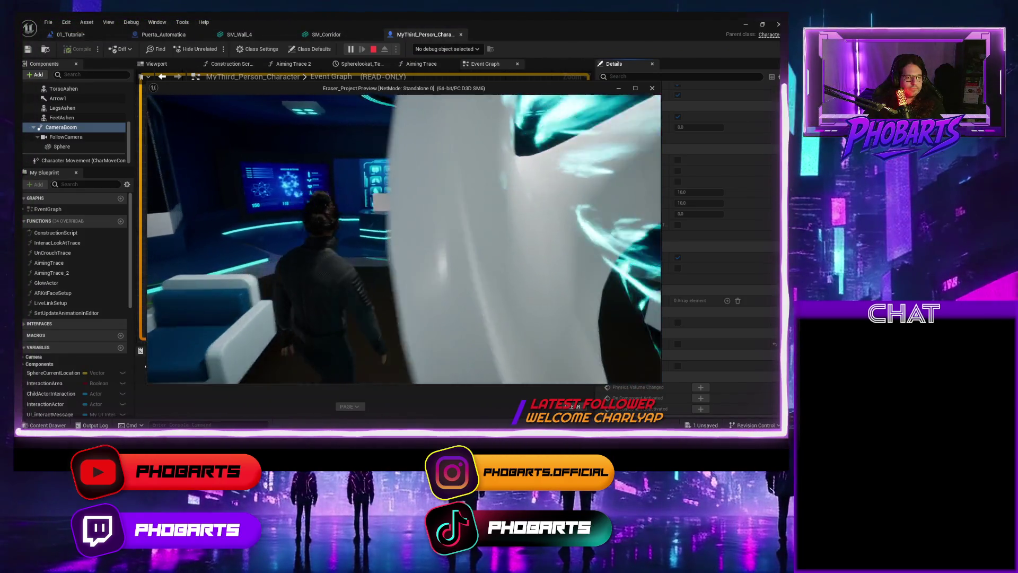
key(w)
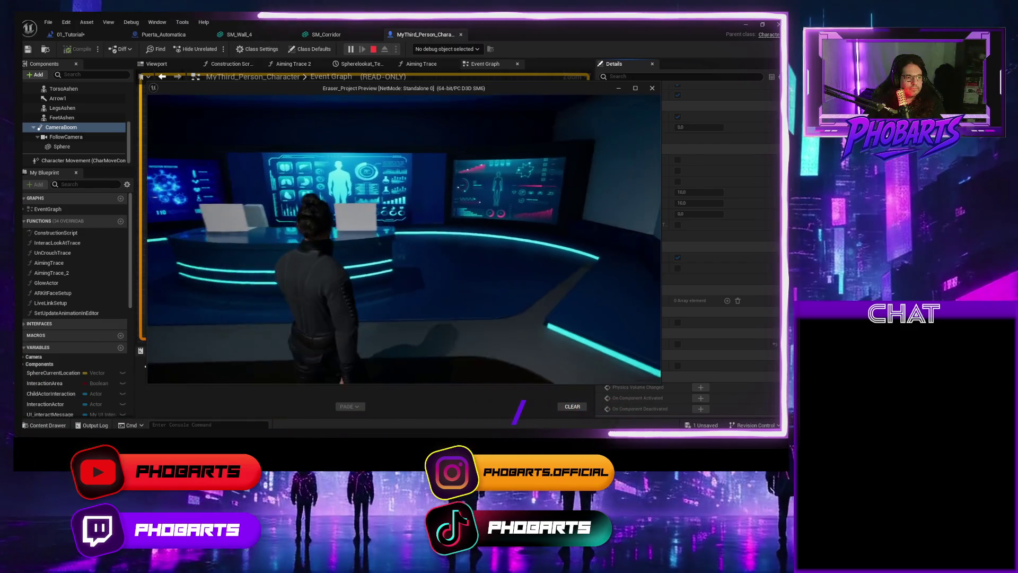
key(w)
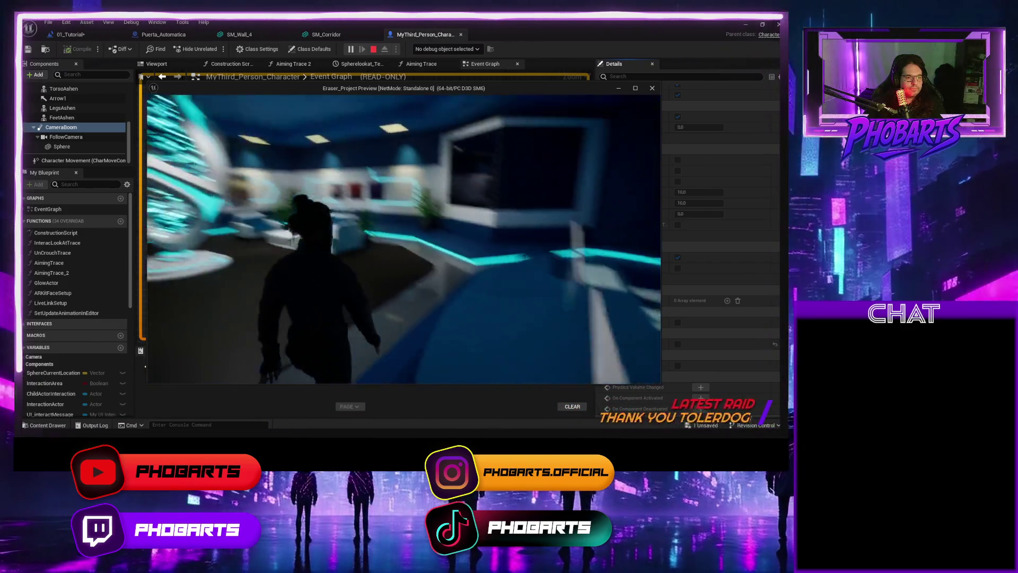
key(w)
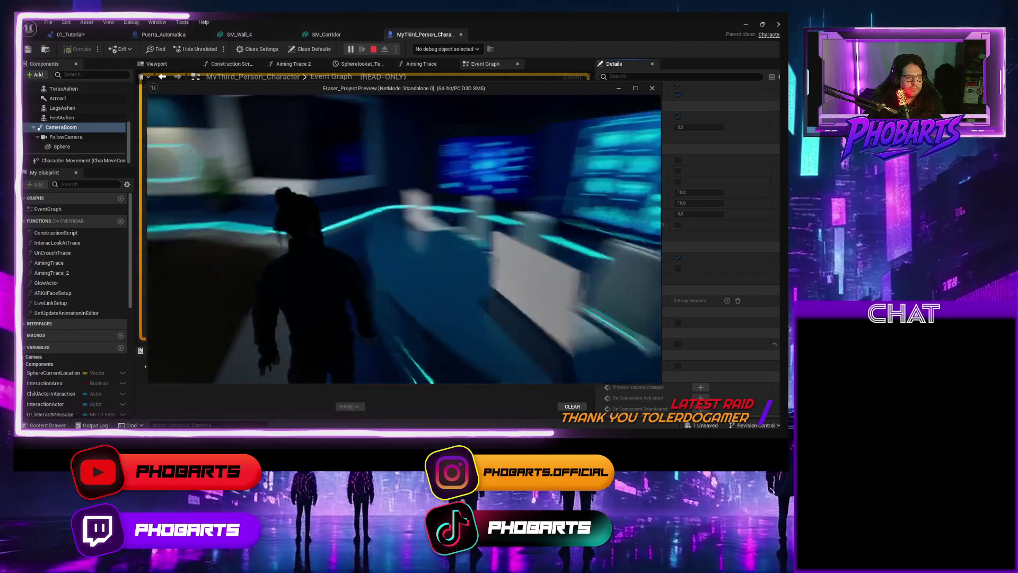
key(w)
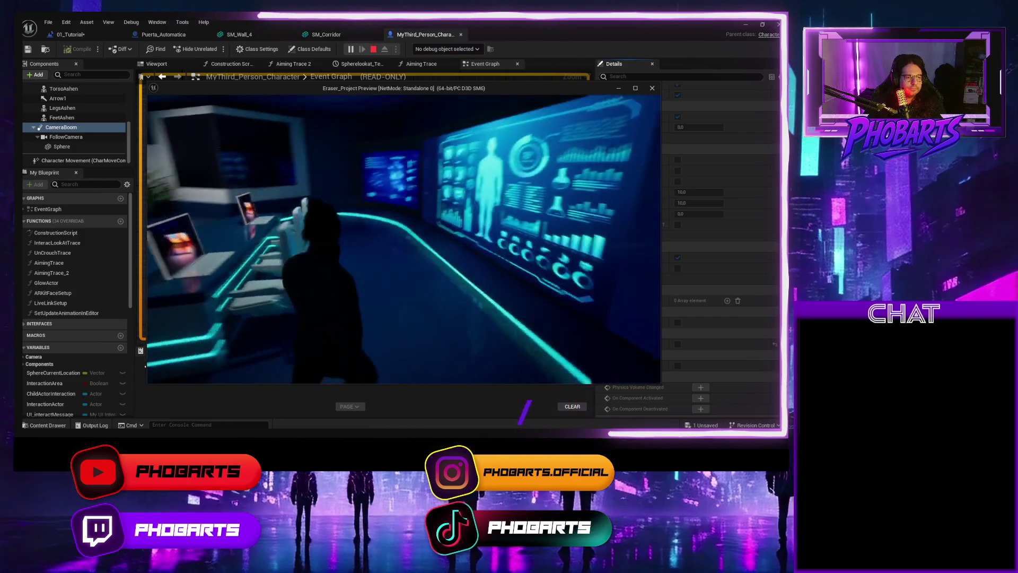
Step: Walk from the lobby down the painting corridor into the green globe room, stop, and save the Blueprint
key(w)
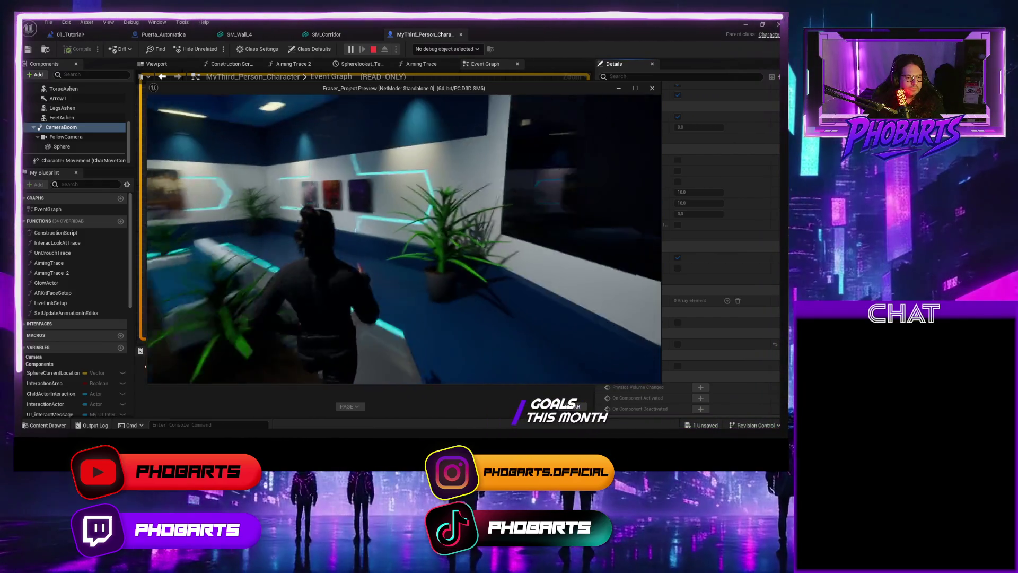
key(w)
key(w)
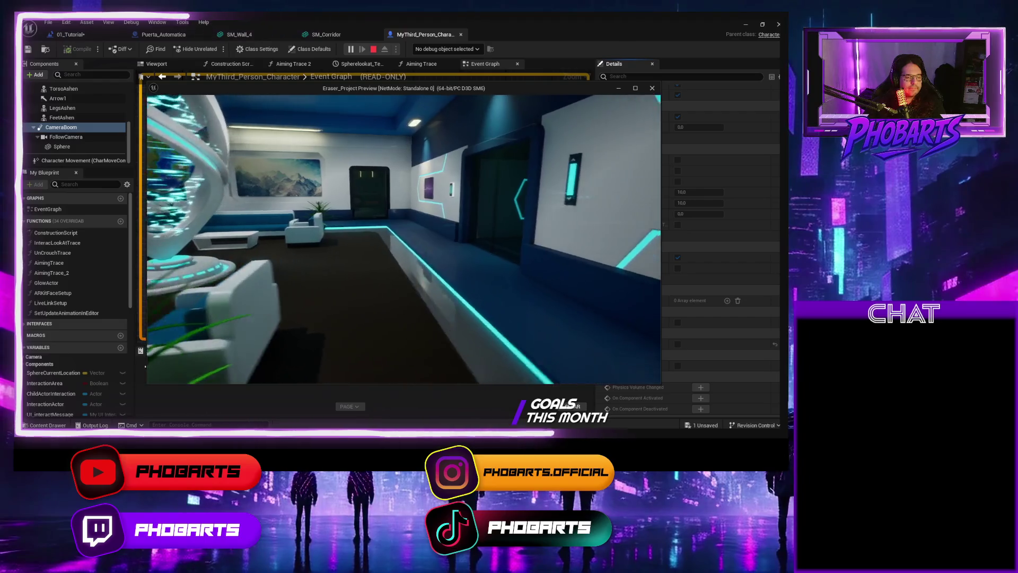
key(w)
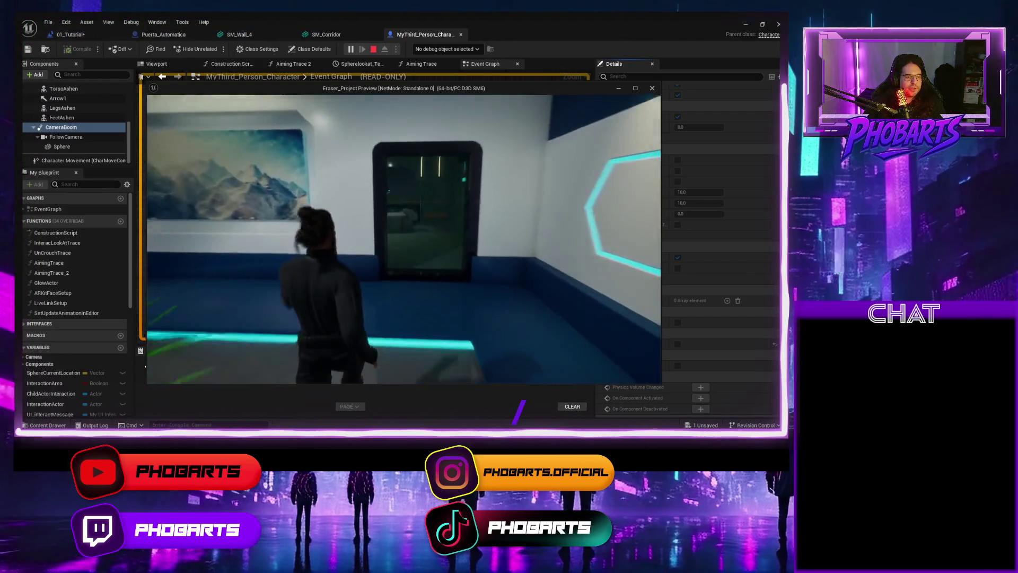
key(w)
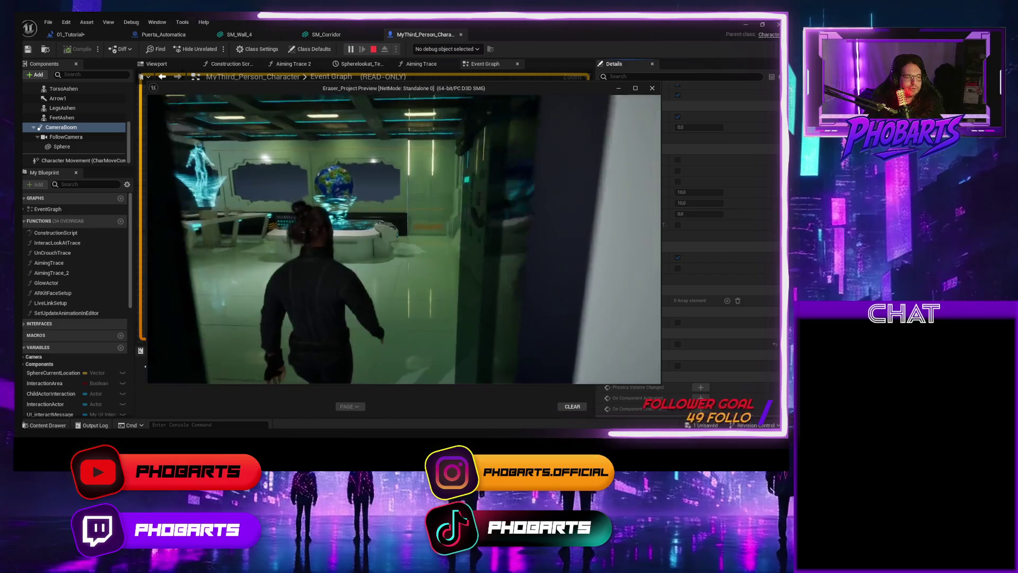
key(w)
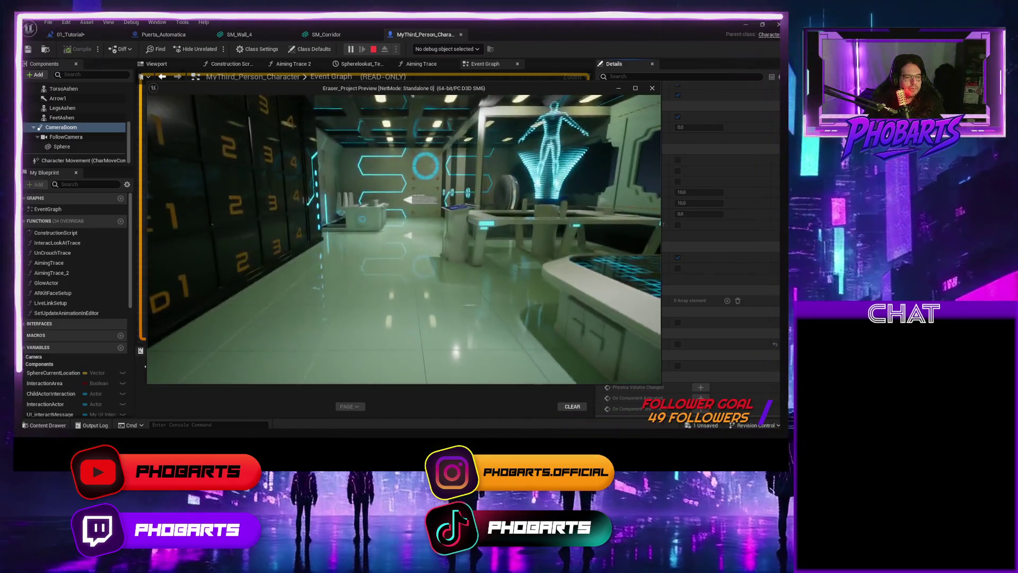
key(w)
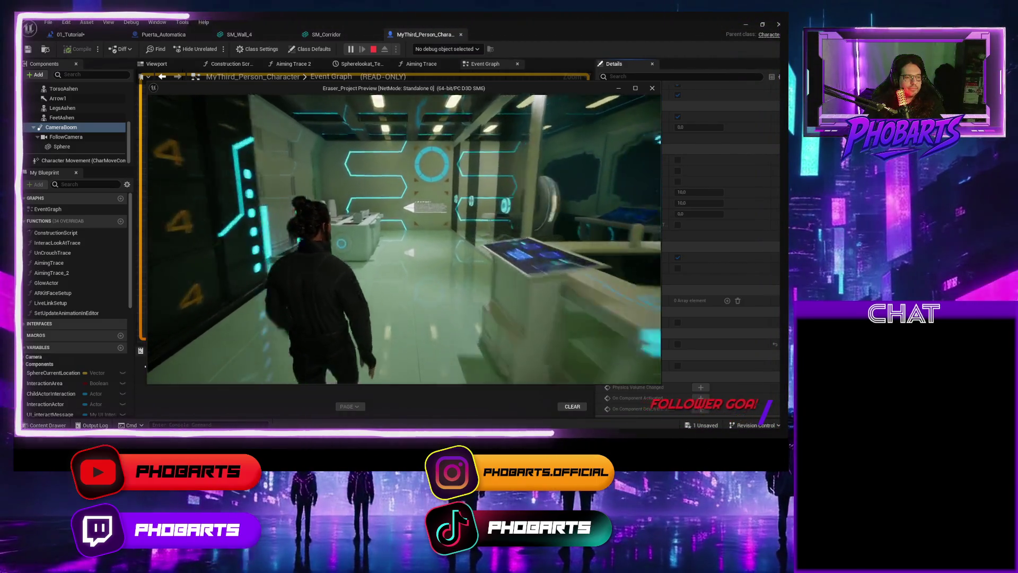
key(w)
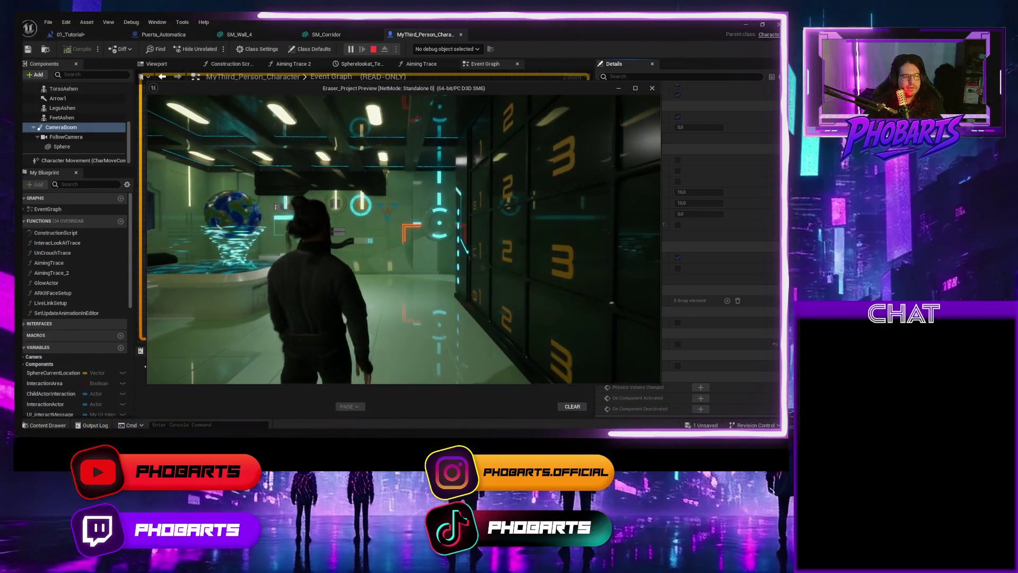
key(Escape)
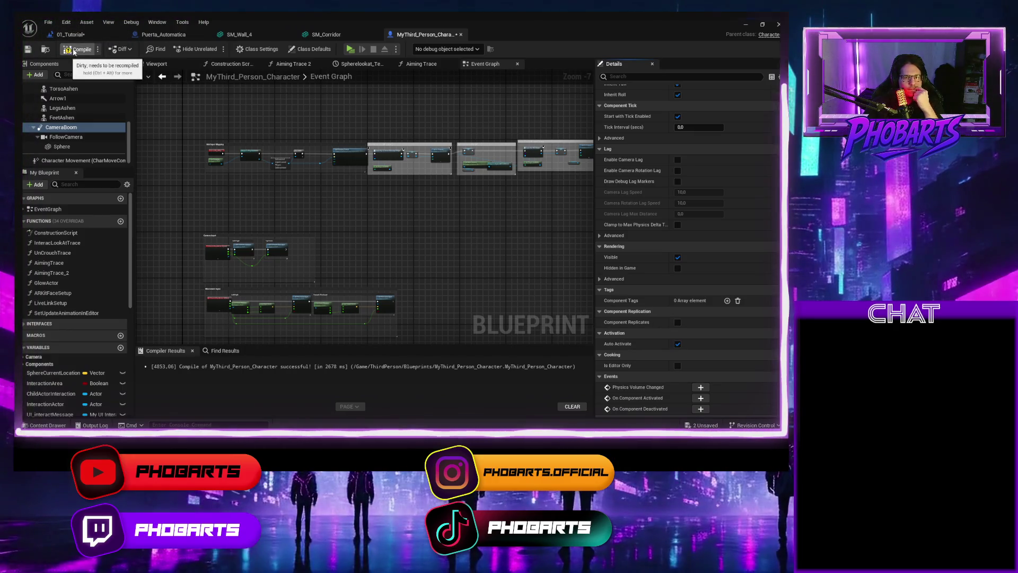
key(ctrl+s)
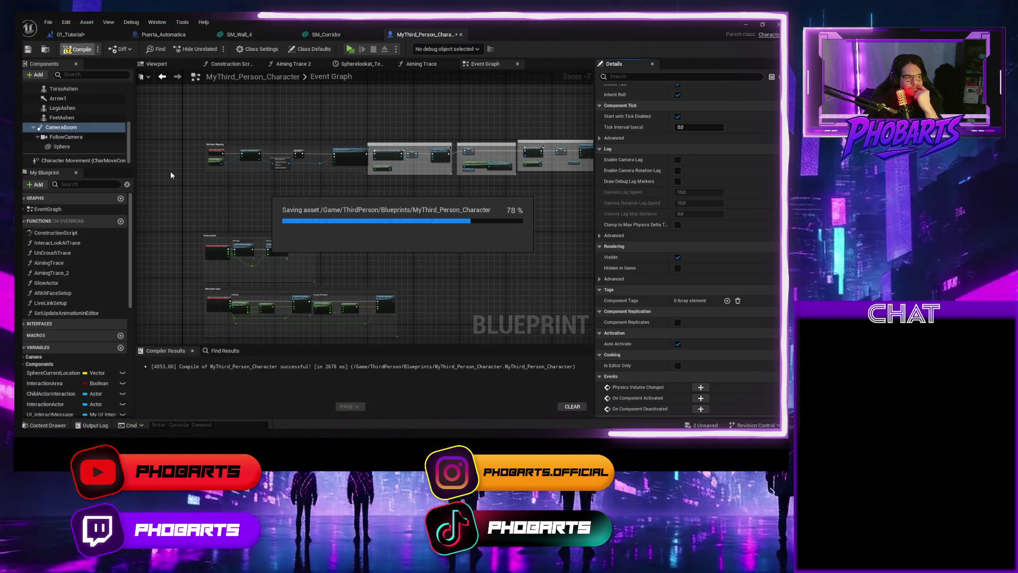
scroll(466, 223, down, 1)
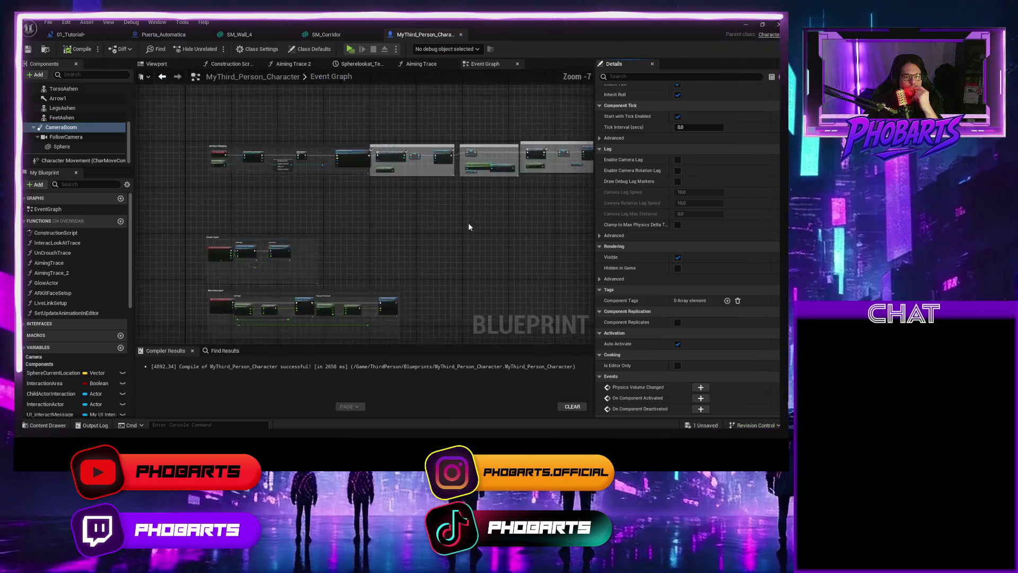
Step: Set the CameraBoom's Target Arm Length to 300, recompile and save, and start a play test
scroll(641, 227, up, 3)
scroll(641, 227, up, 3)
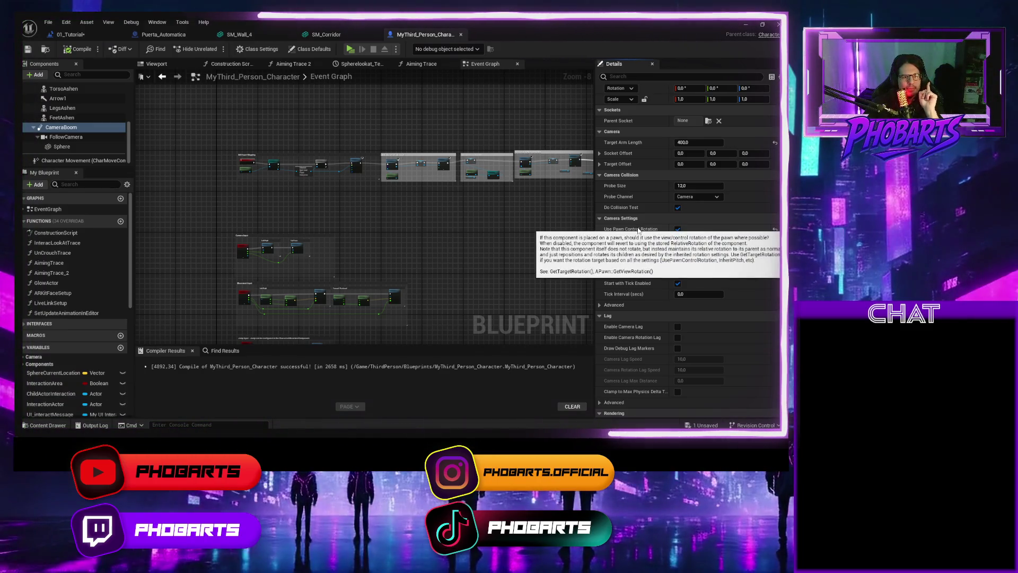
scroll(641, 227, up, 3)
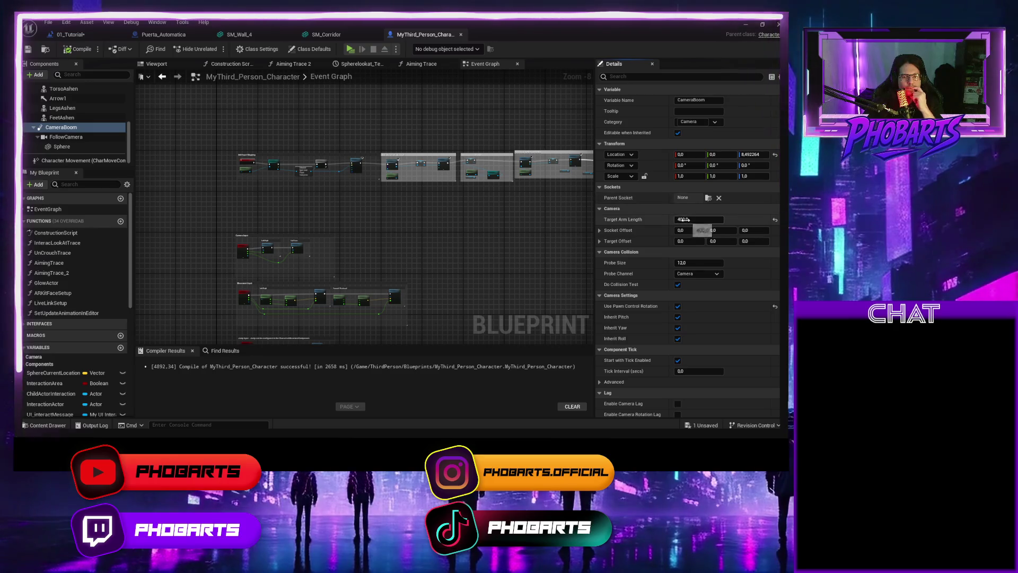
text(3)
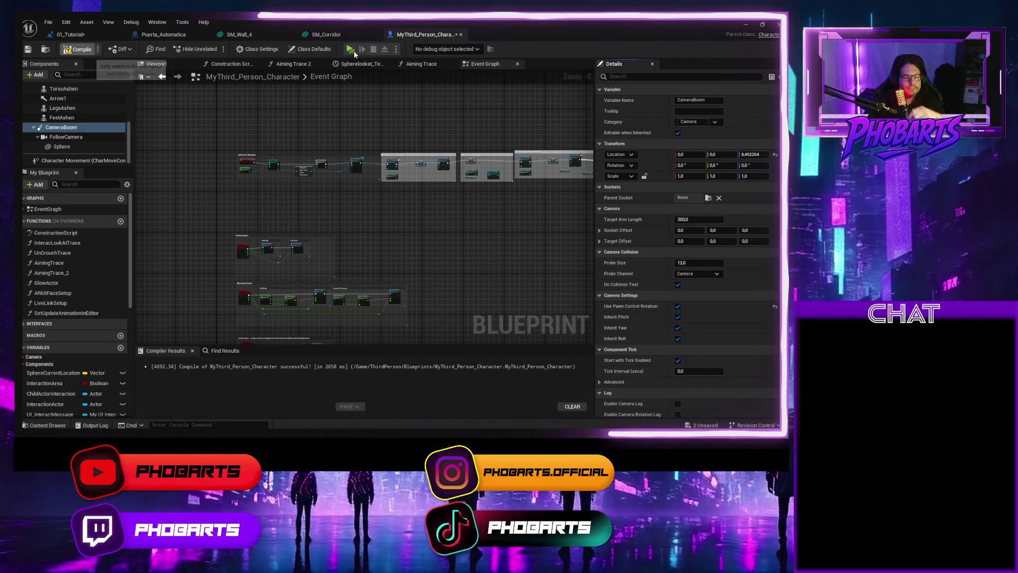
key(ctrl+s)
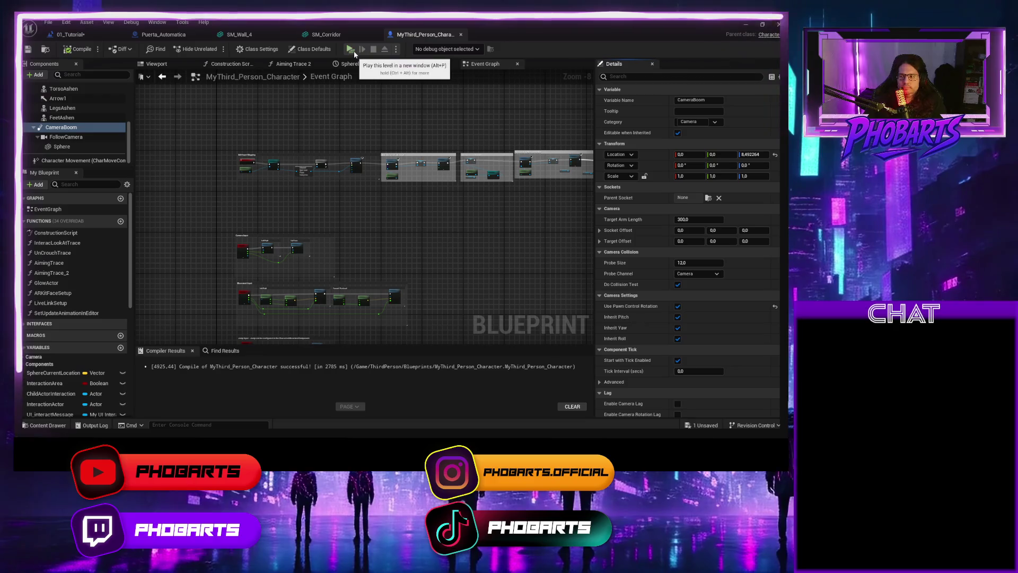
click(351, 49)
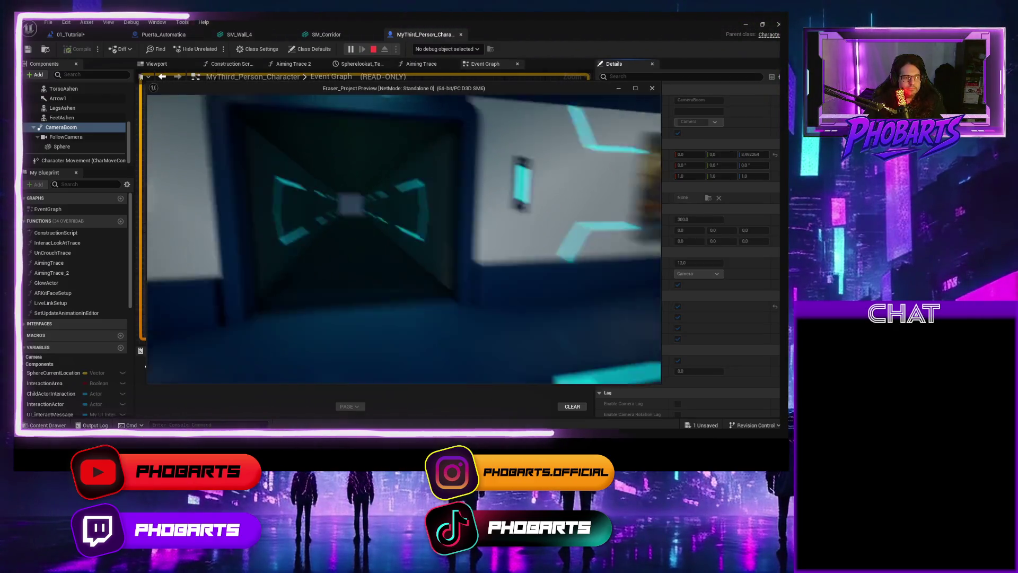
Step: Walk the character at the 300 camera distance through the sofa lounge to the reception desk, then stop
key(w)
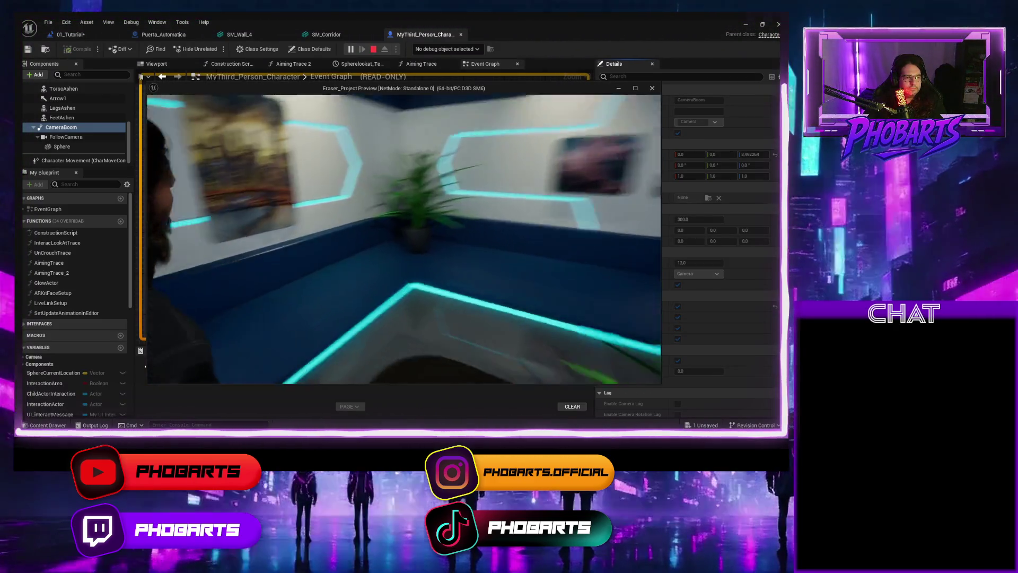
key(w)
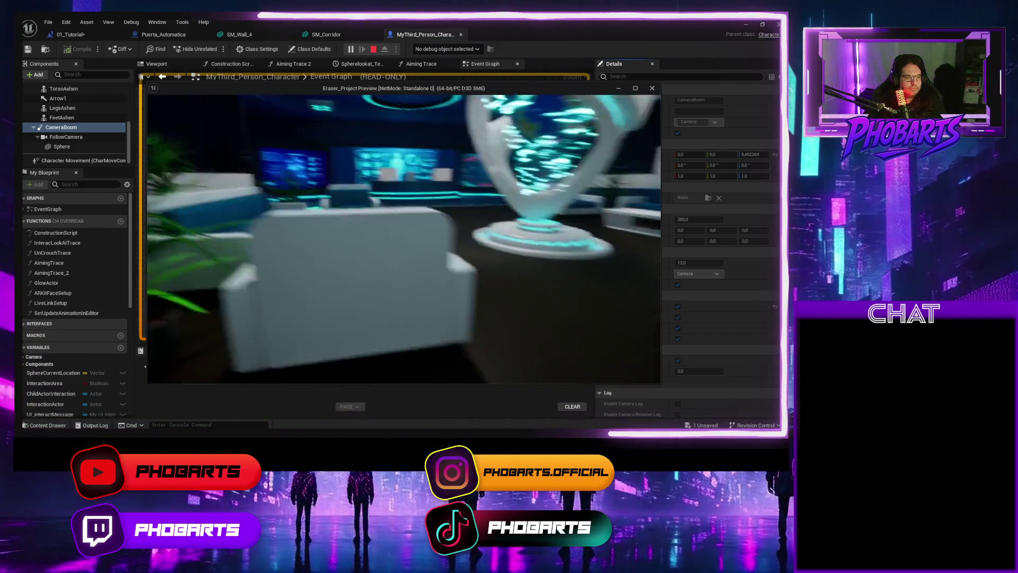
key(w)
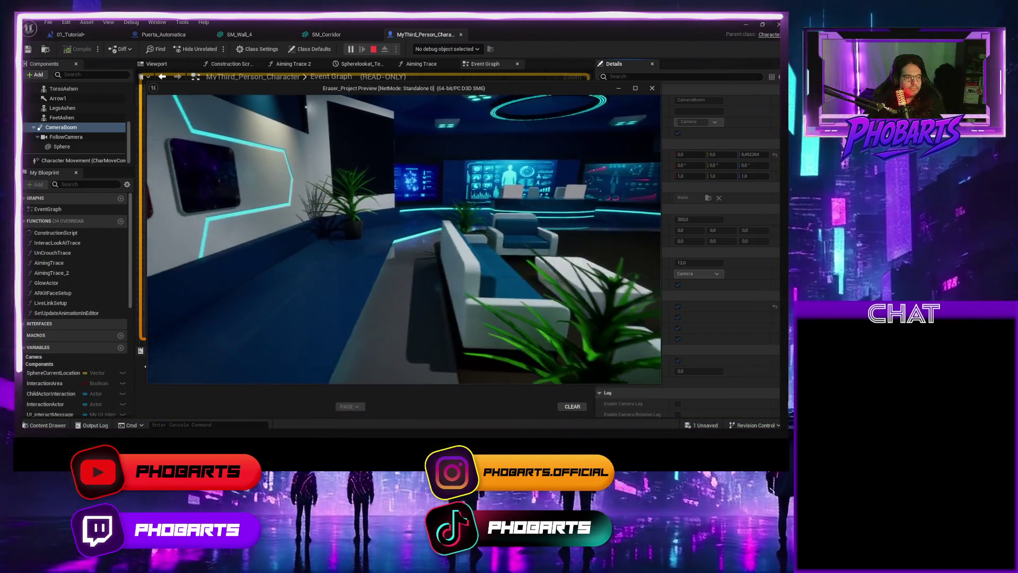
key(w)
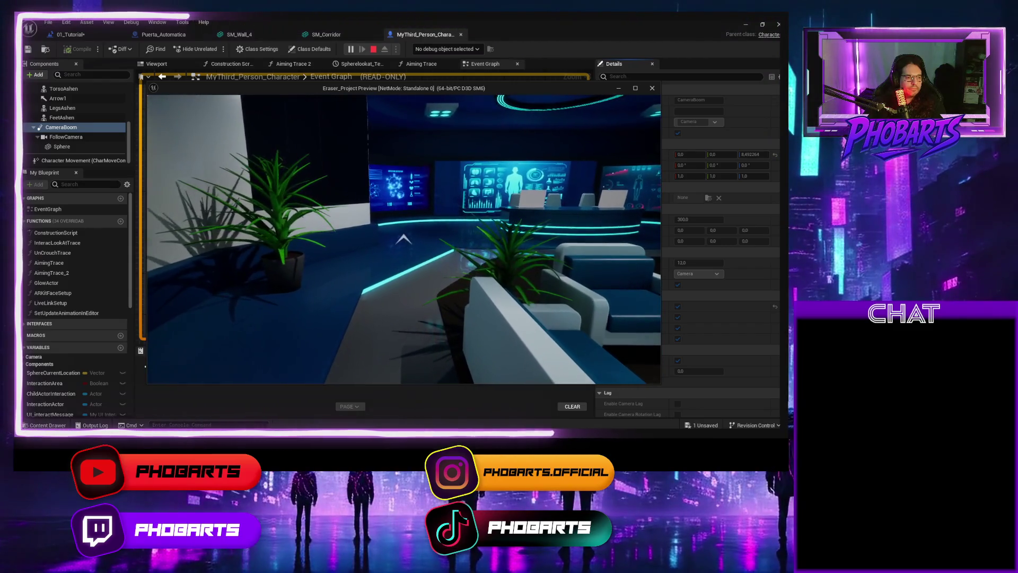
key(w)
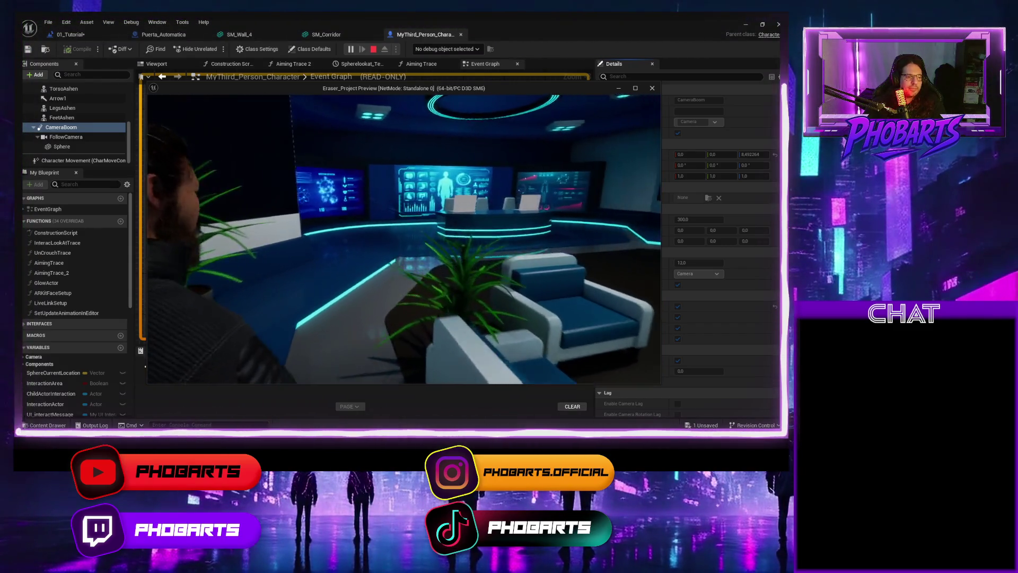
key(w)
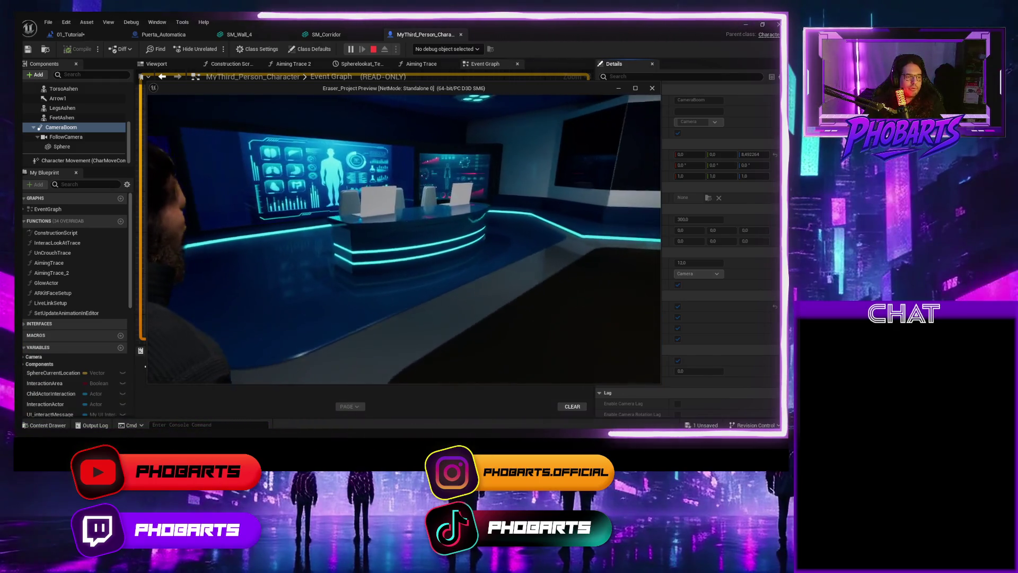
key(w)
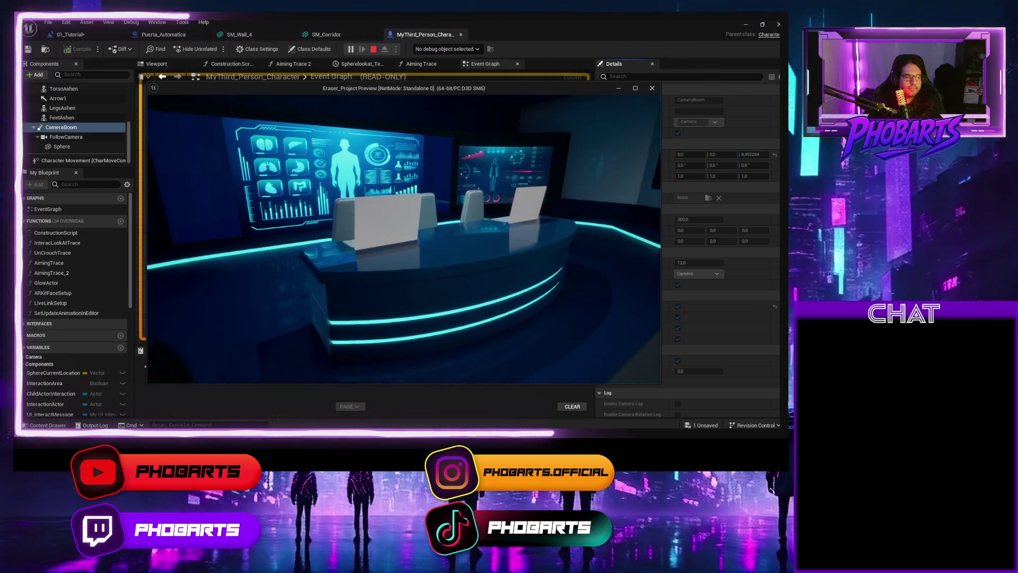
key(Escape)
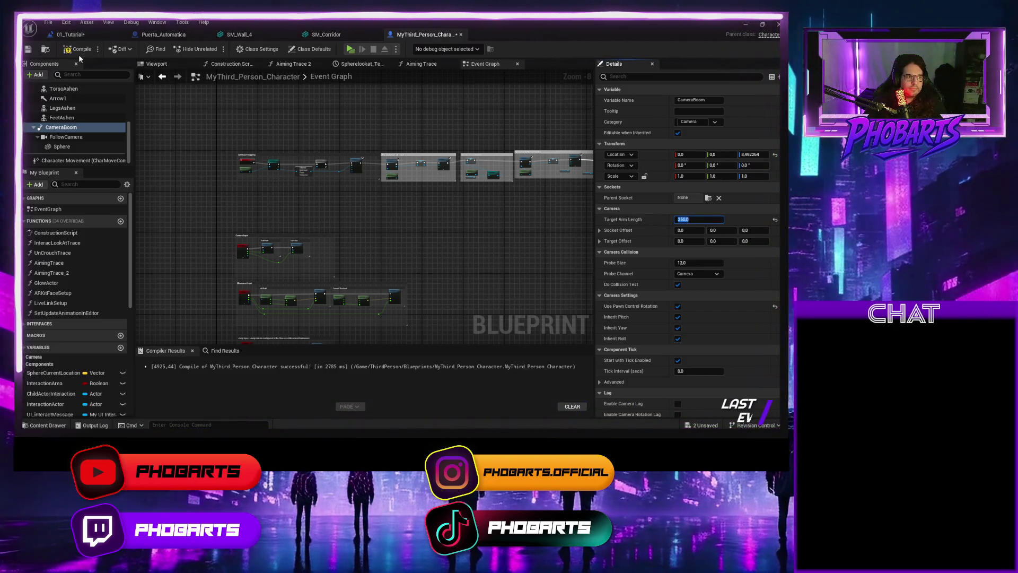
Step: Commit the 350 Target Arm Length, recompile and save, and start a new play test
key(Return)
key(ctrl+s)
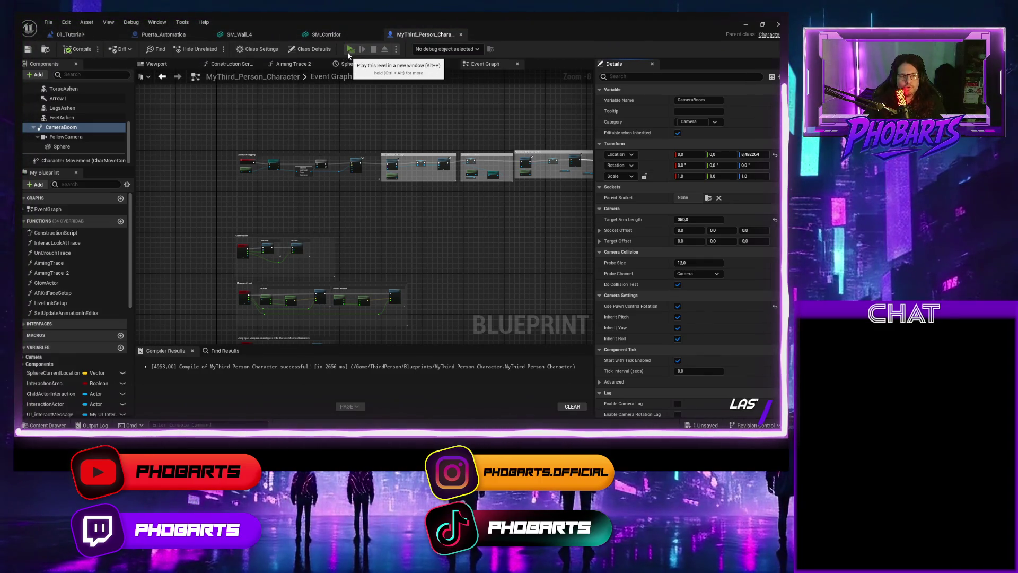
click(349, 51)
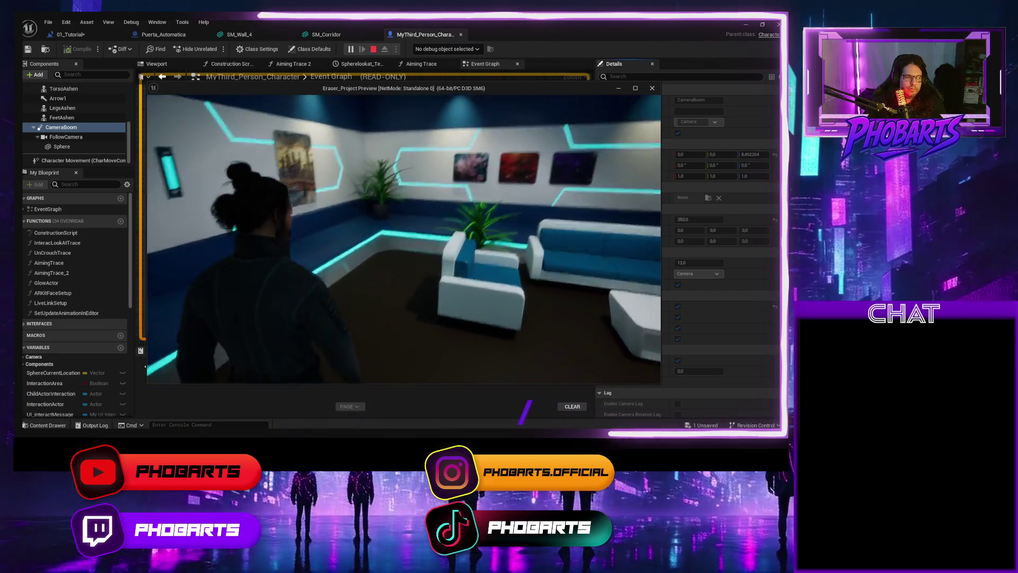
Step: Walk past the painted wall and lit elevator panel, then along the corridor past the painting
key(w)
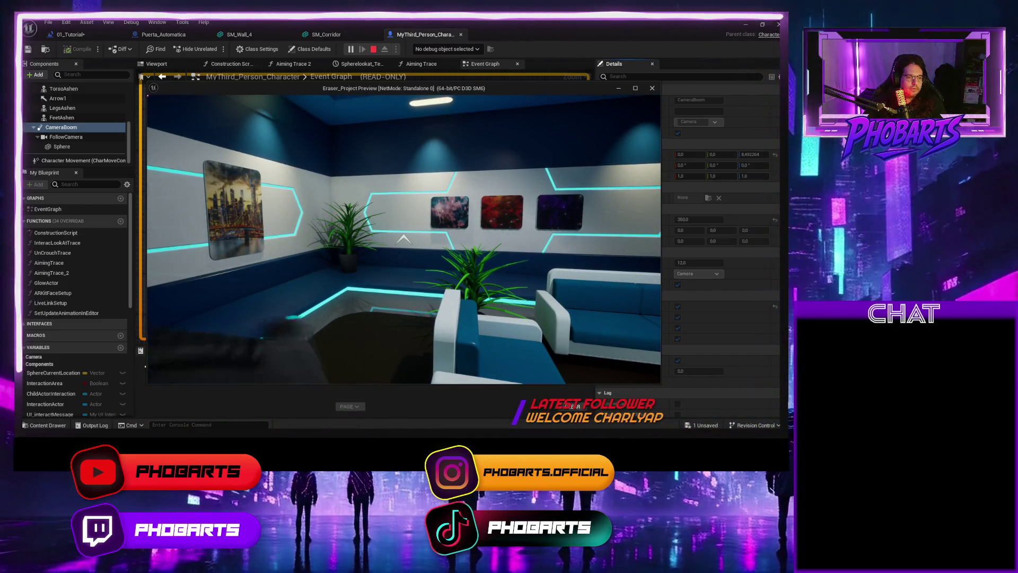
key(d)
key(w)
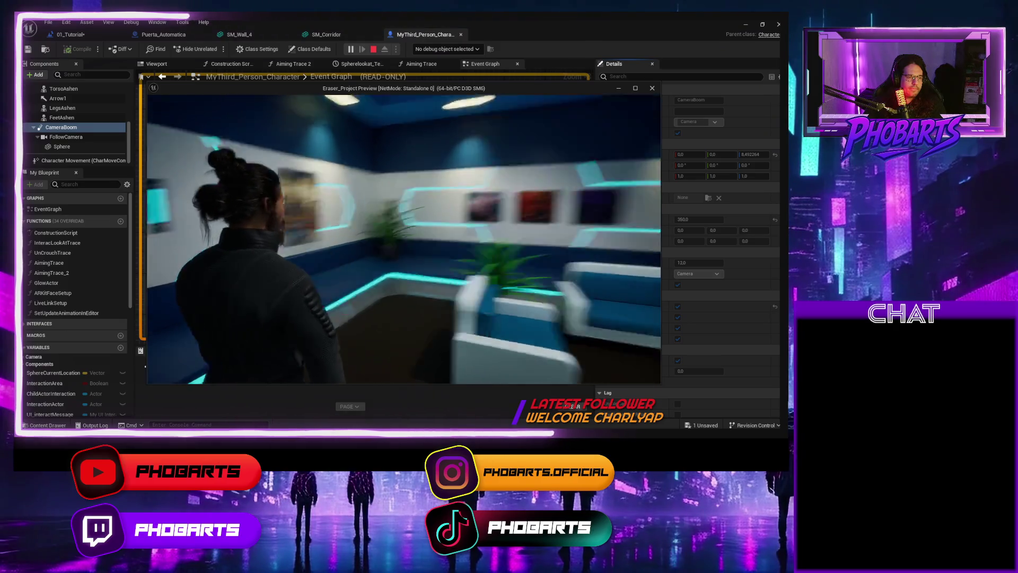
key(w)
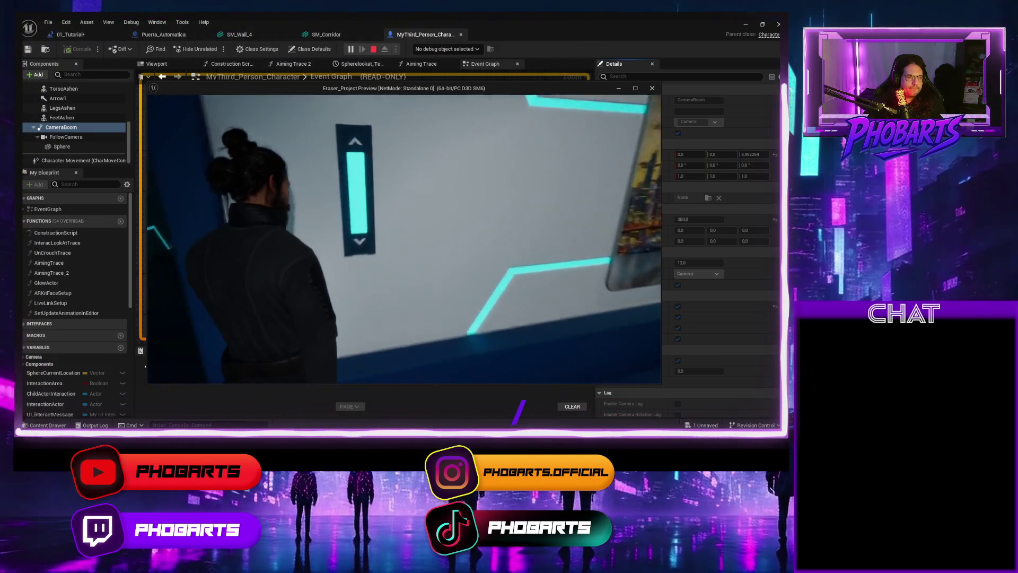
key(w)
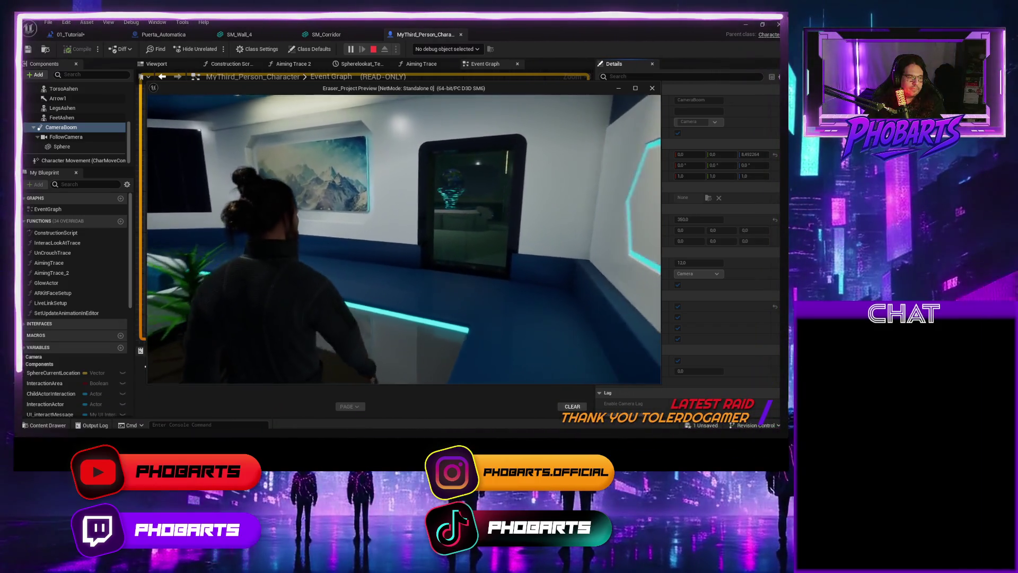
key(w)
key(w)
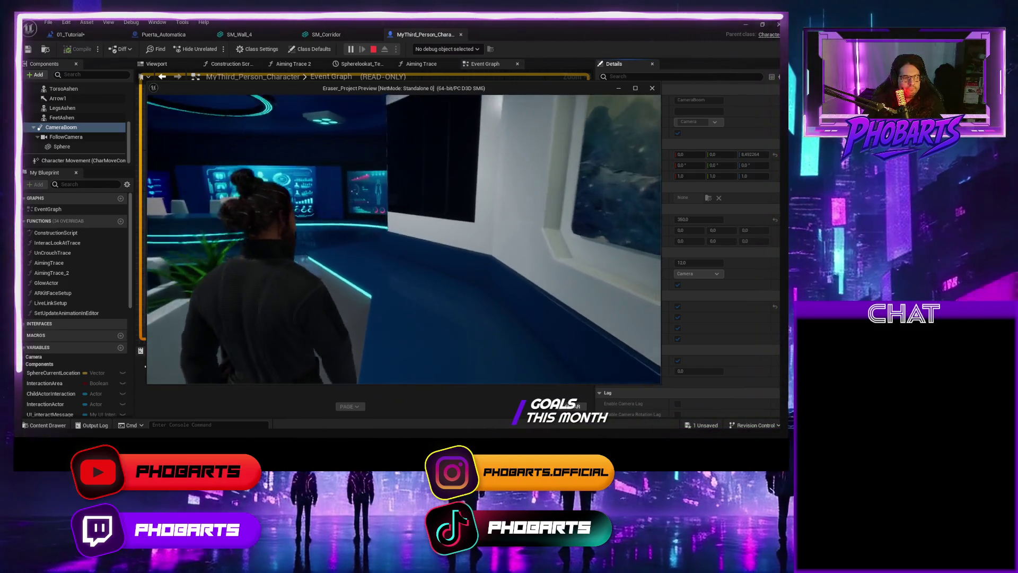
Step: Walk from the screen room through the corridor back into the sofa lobby, then stop playing
key(w)
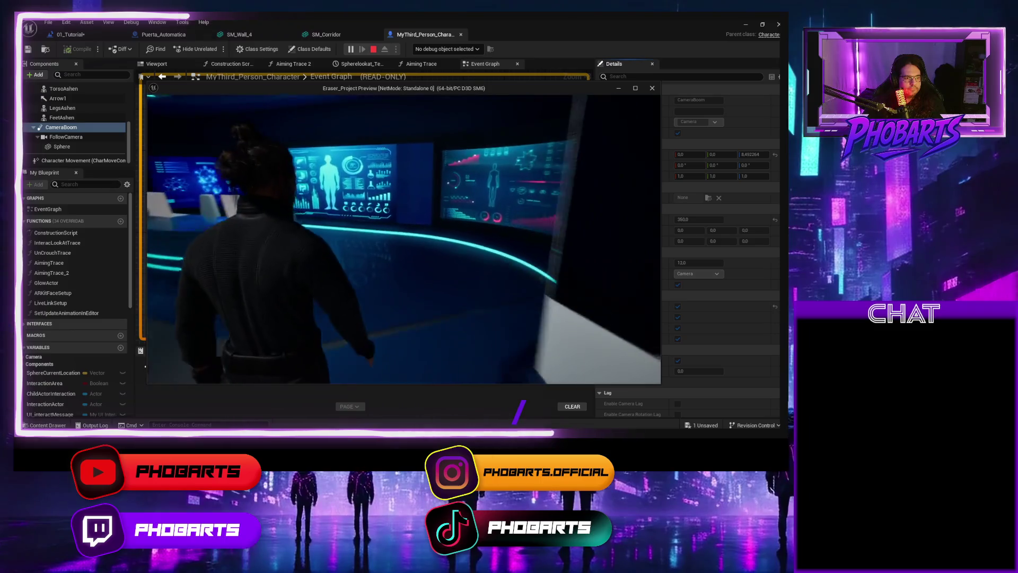
key(w)
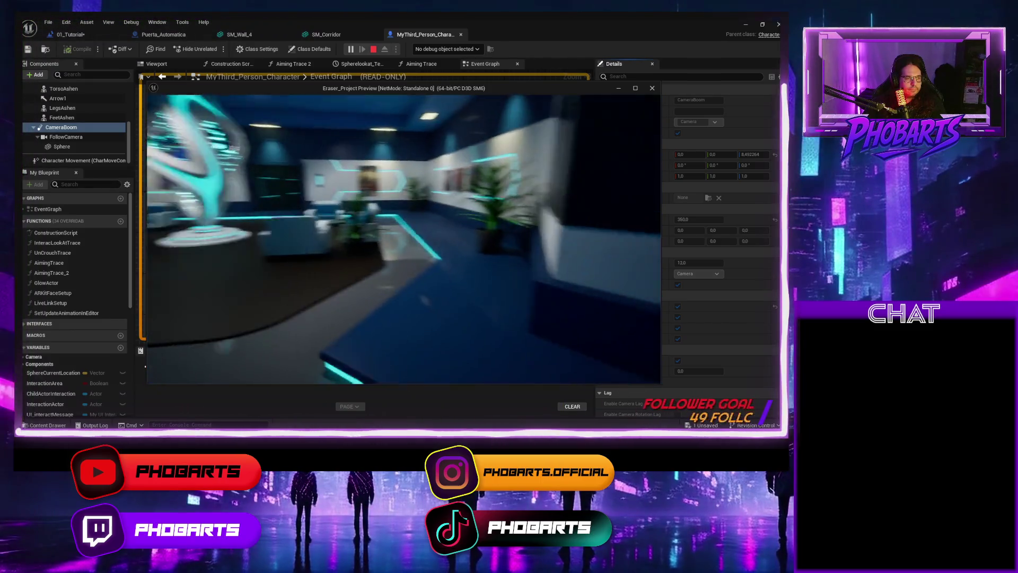
key(w)
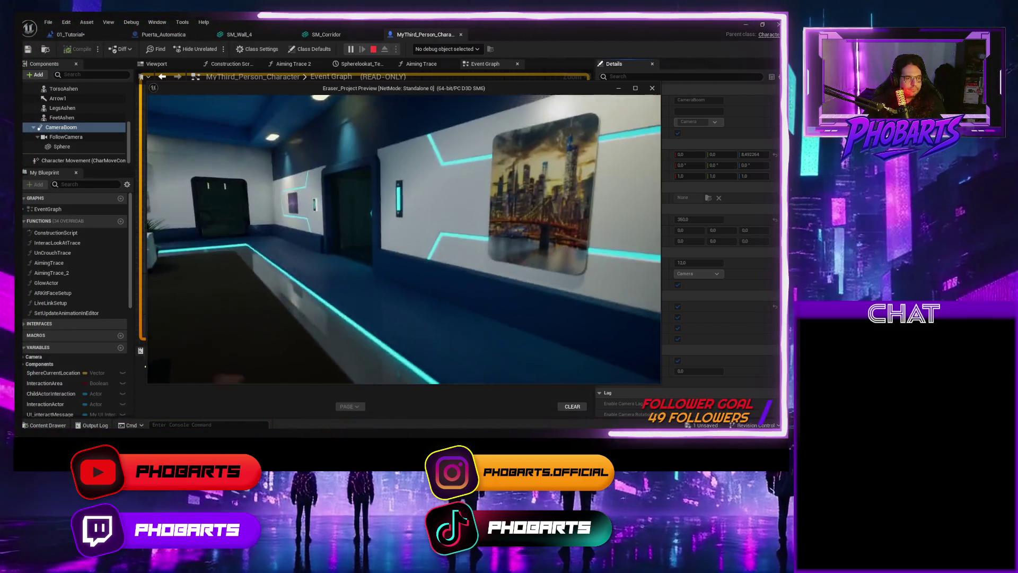
key(w)
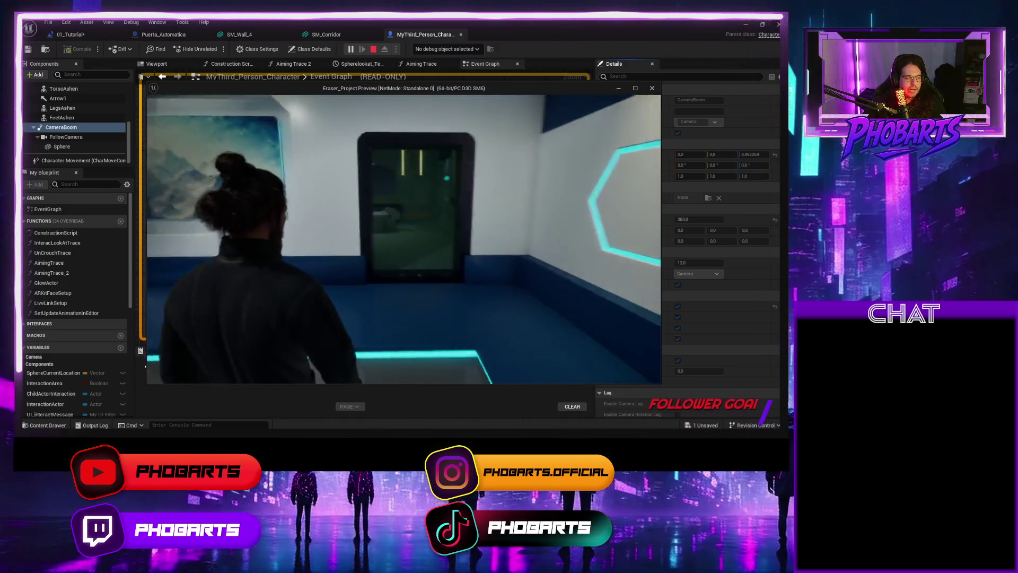
key(w)
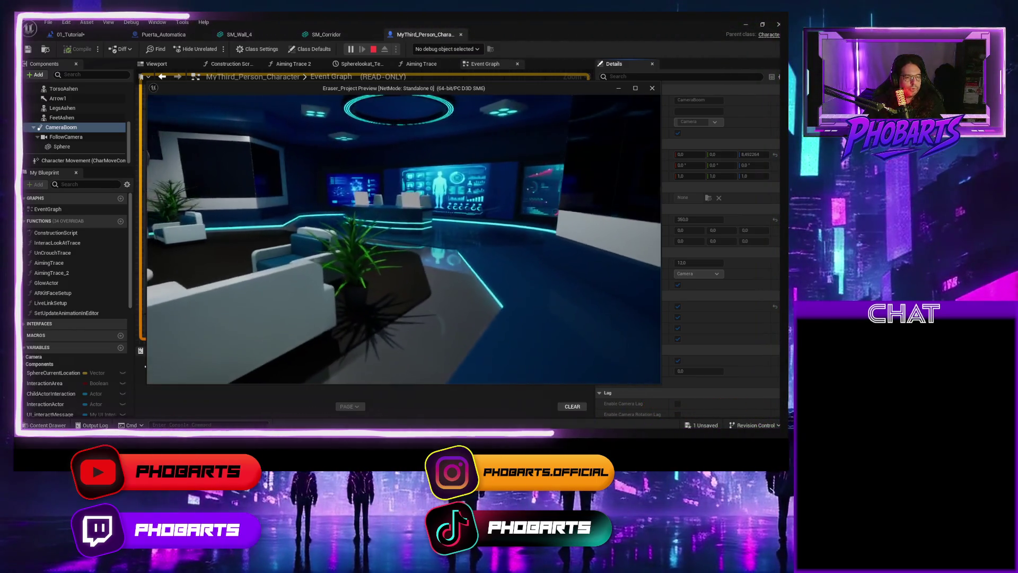
key(w)
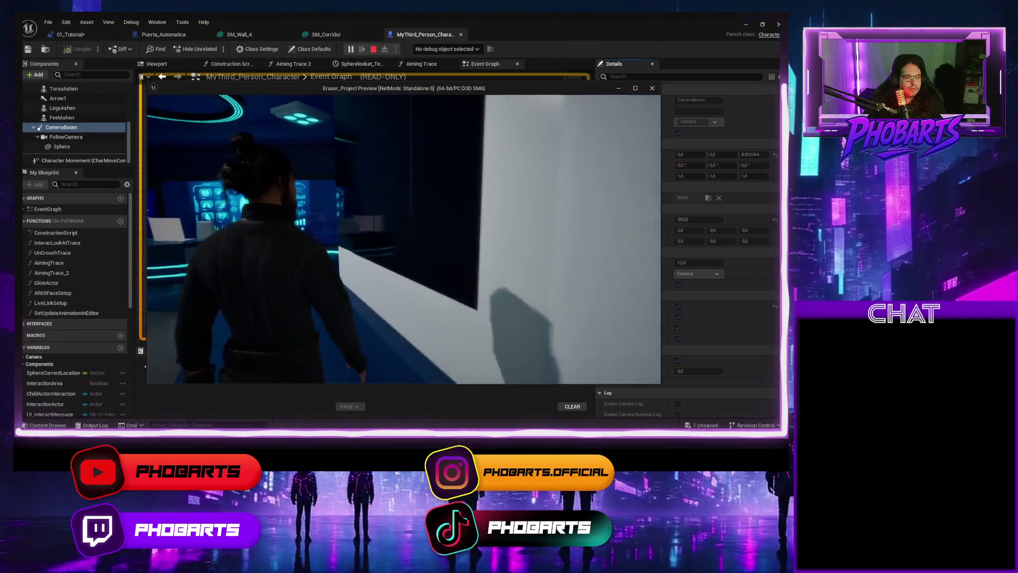
key(w)
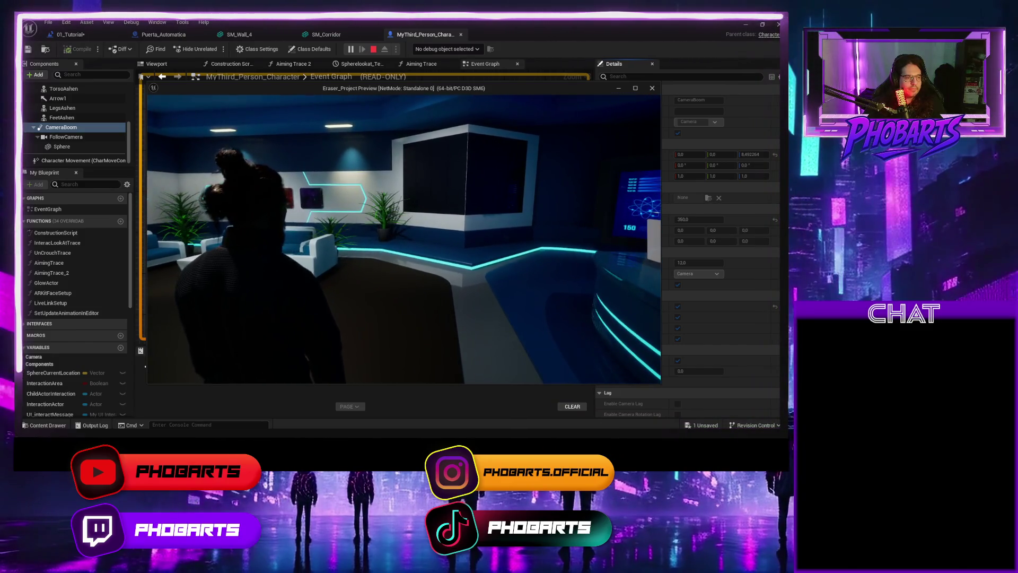
key(Escape)
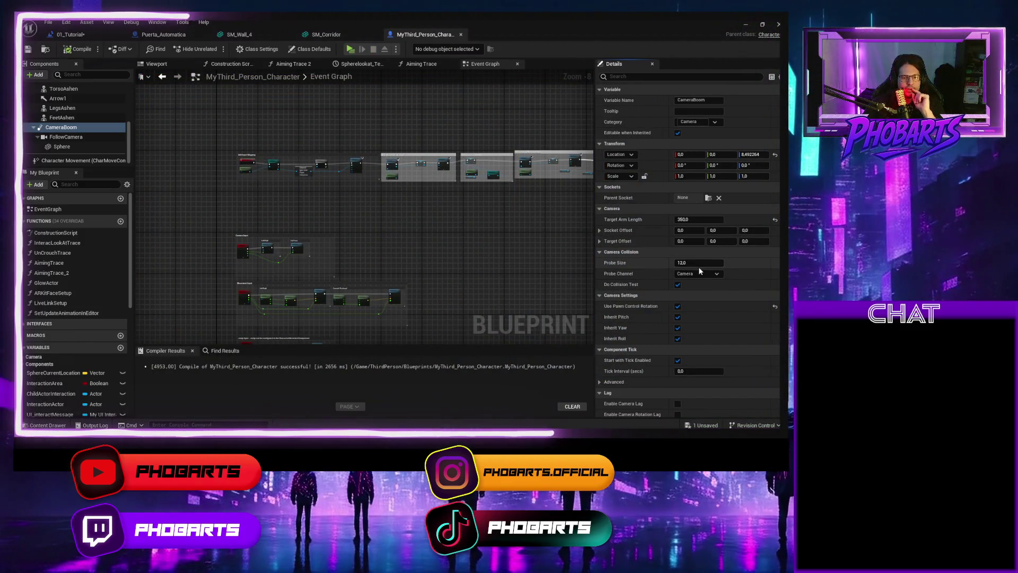
Step: Turn off Auto Activate on the CameraBoom, then run a quick play test and stop it
scroll(710, 318, down, 3)
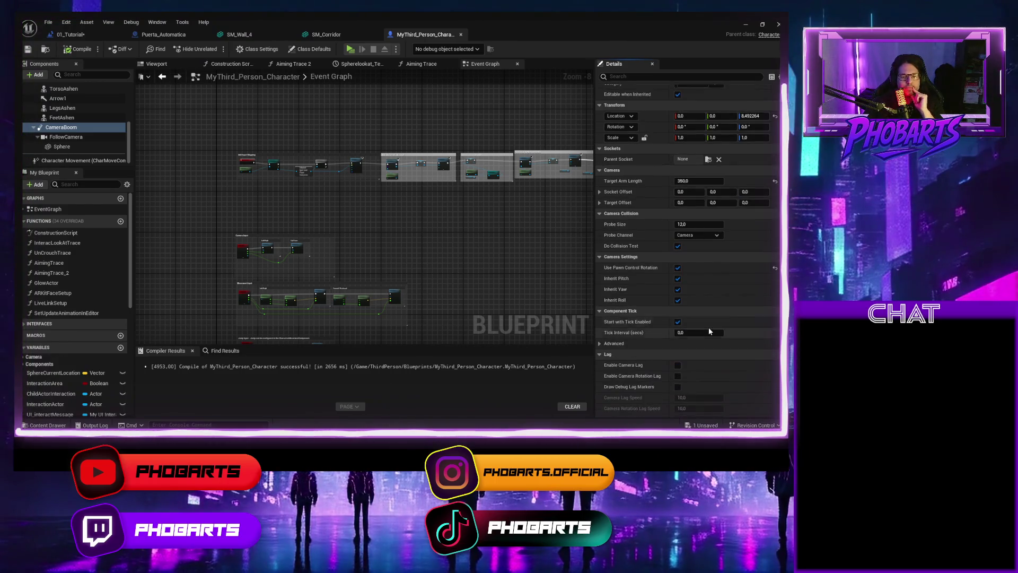
scroll(707, 340, down, 7)
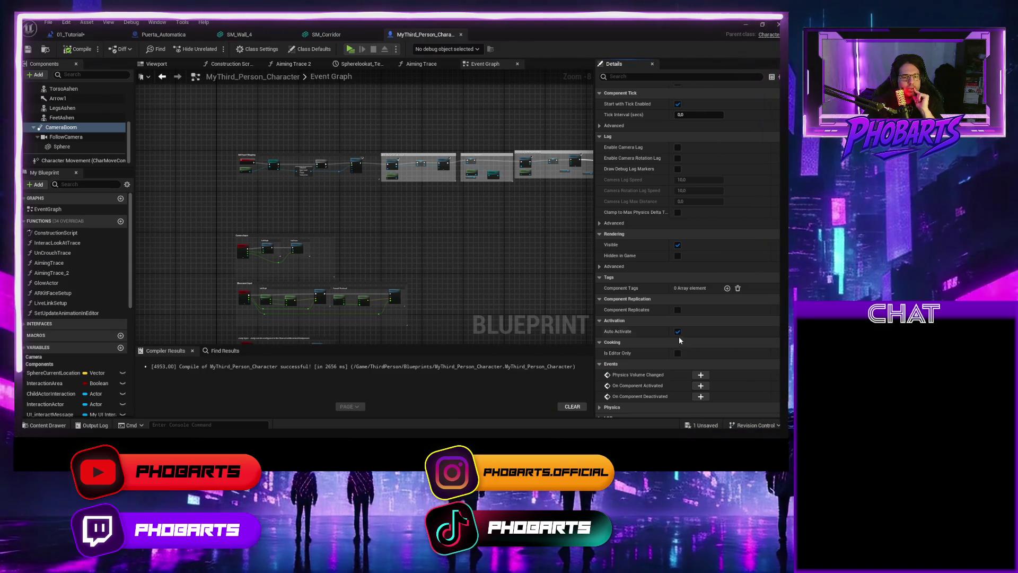
click(678, 332)
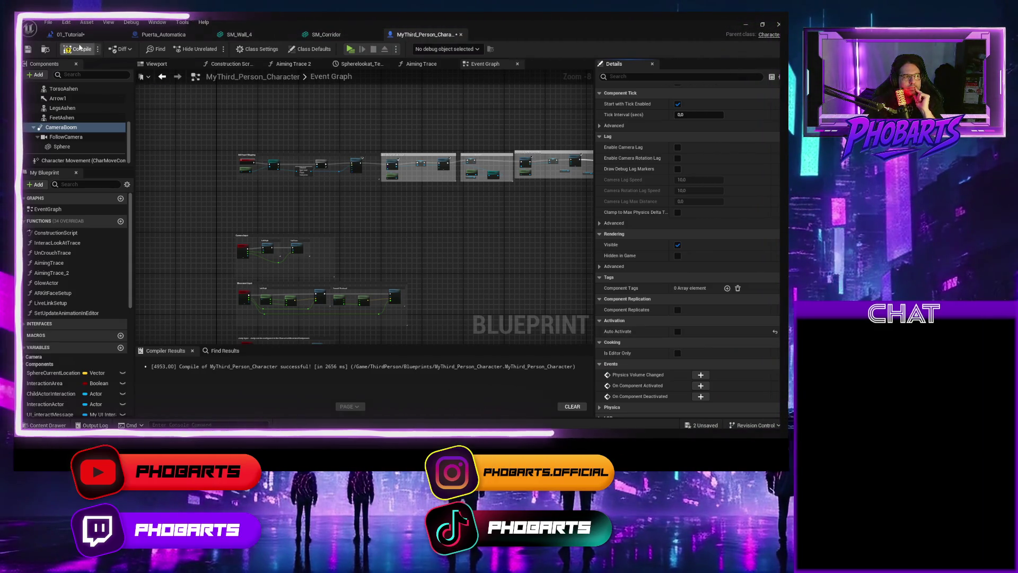
click(351, 49)
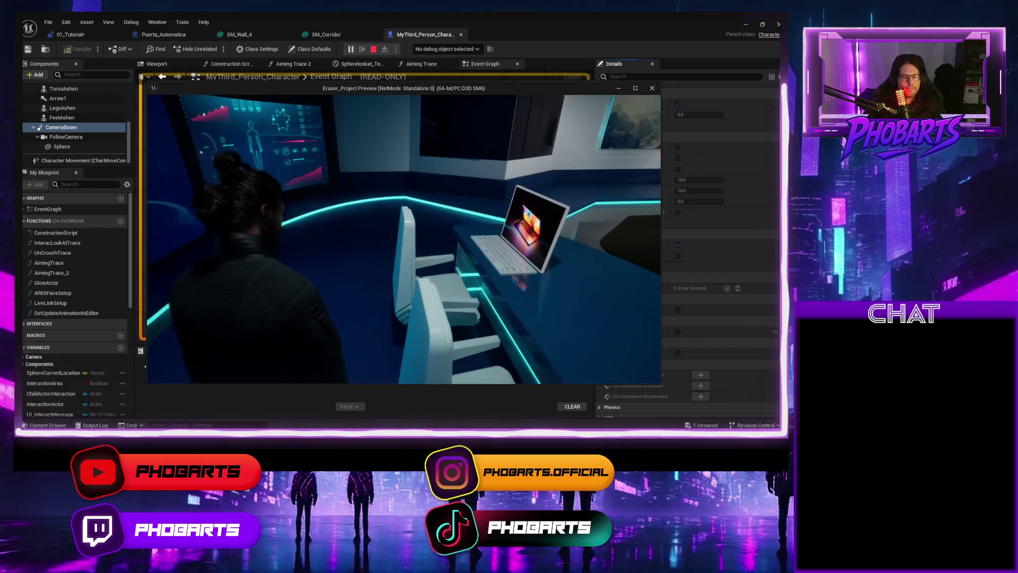
key(Escape)
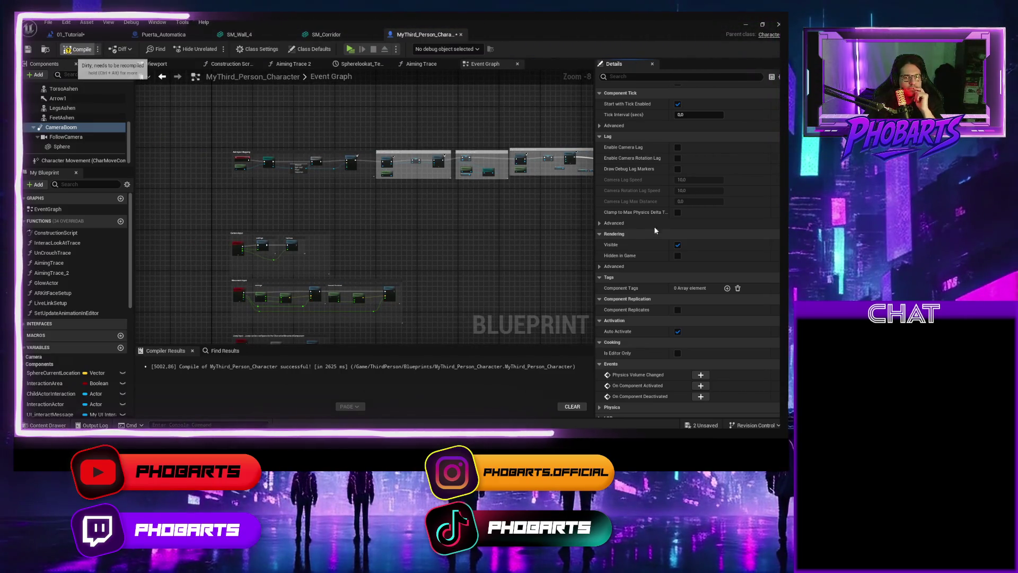
Step: Set the CameraBoom's Target Arm Length to 400 and recompile the character Blueprint
key(F7)
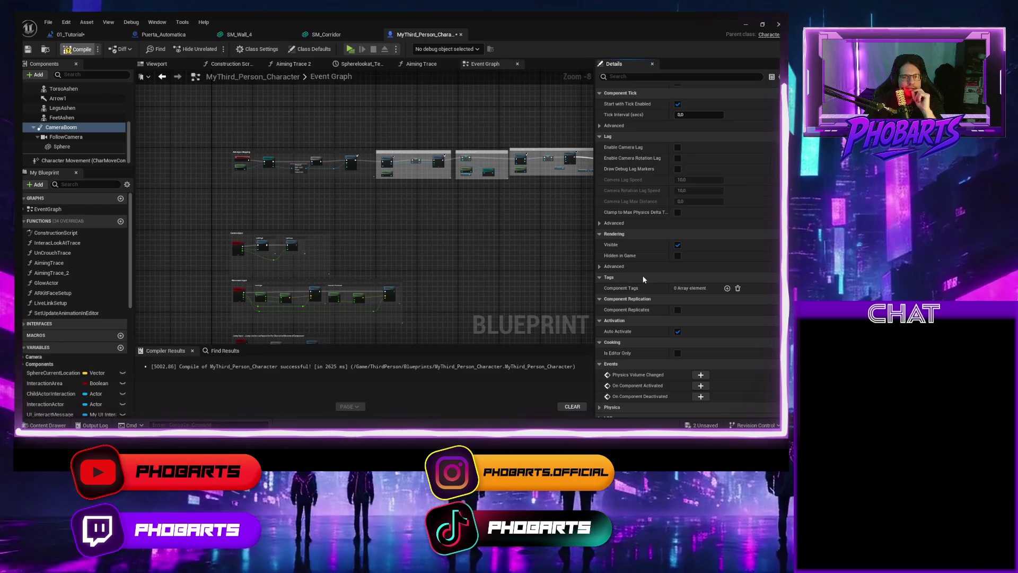
scroll(646, 280, up, 6)
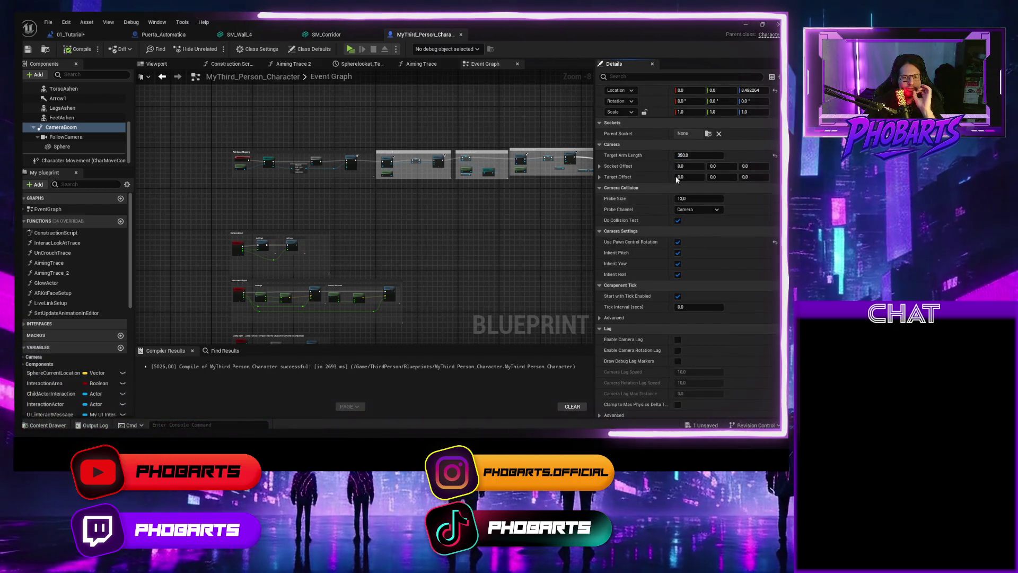
key(Return)
click(698, 155)
text(4)
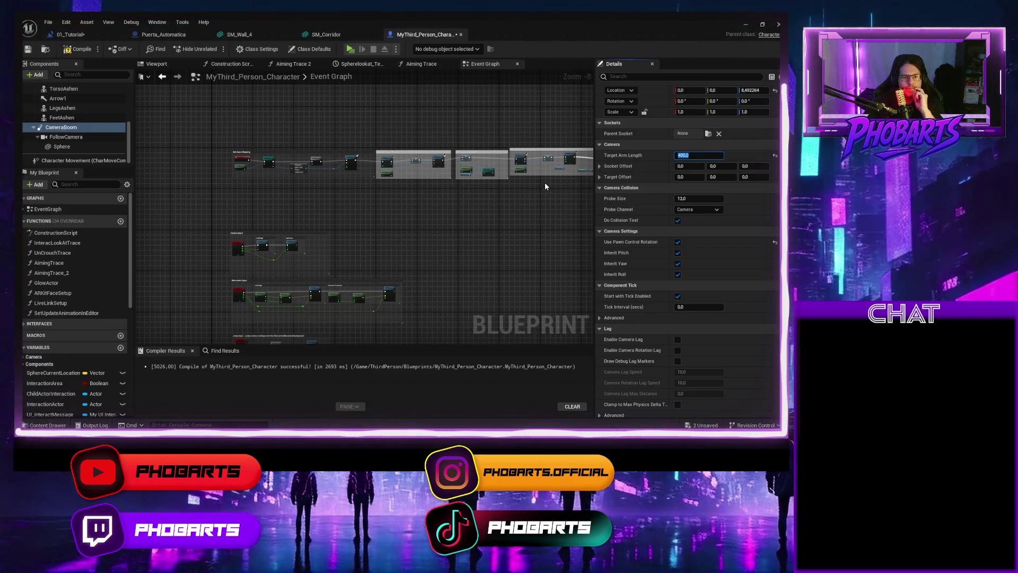
key(Return)
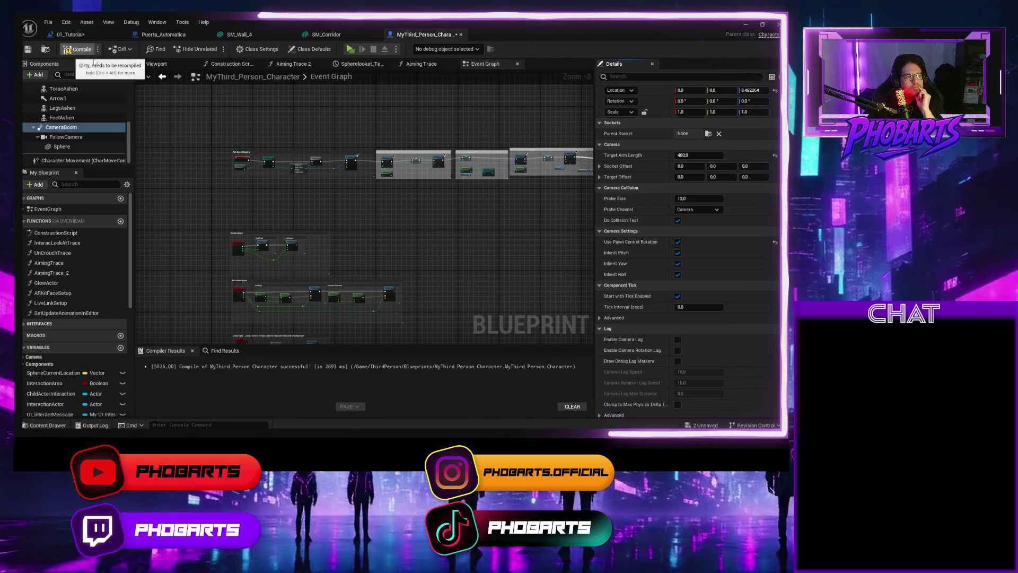
key(F7)
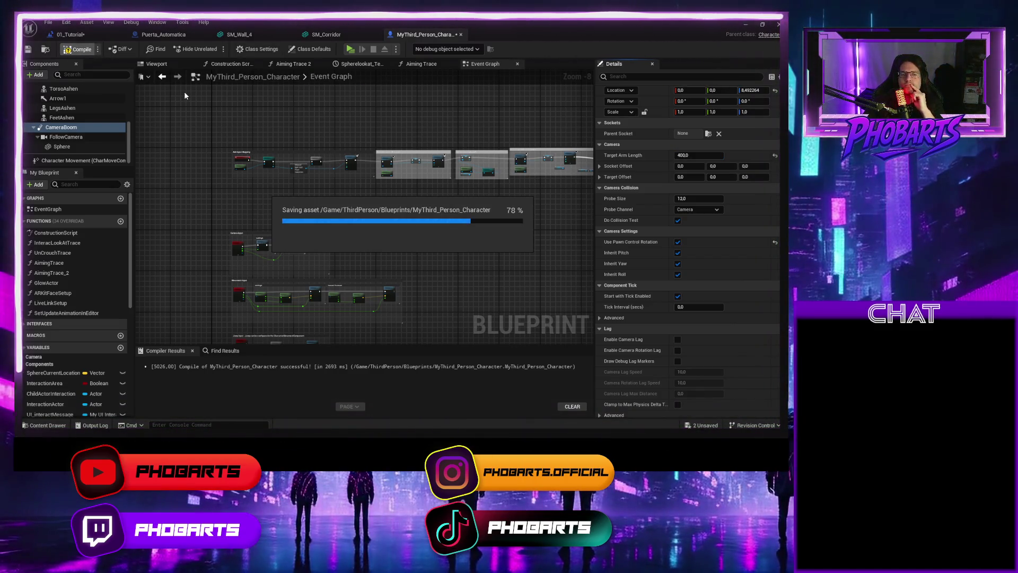
Step: Play-test walking past the lounge, down the bright corridor and through the sector door
click(351, 48)
key(w)
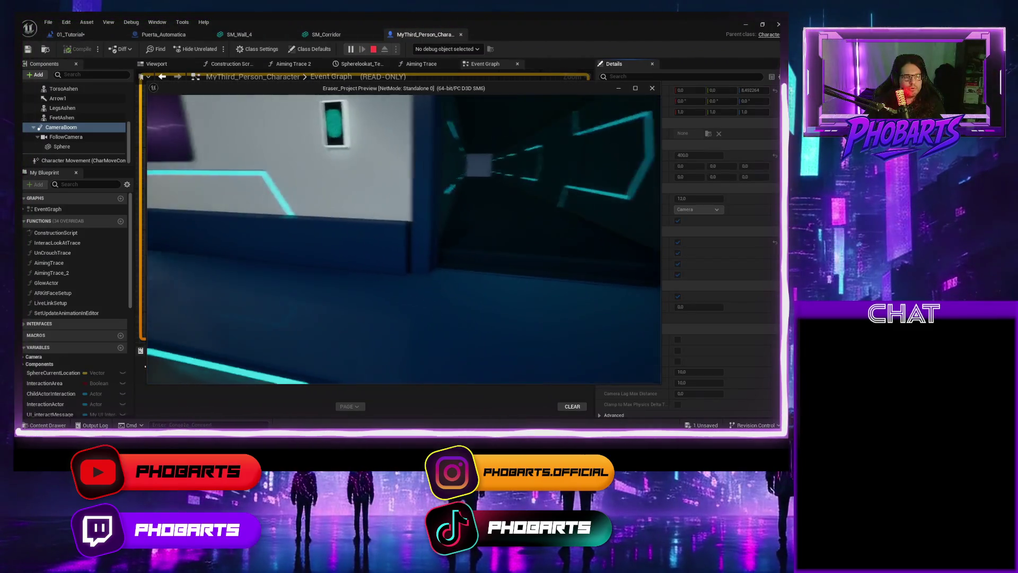
key(w)
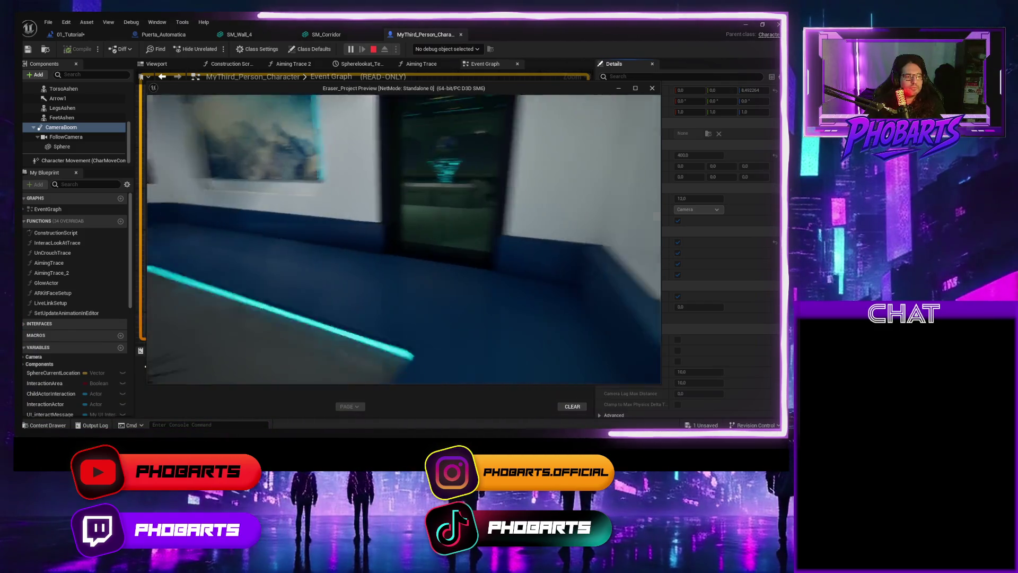
key(w)
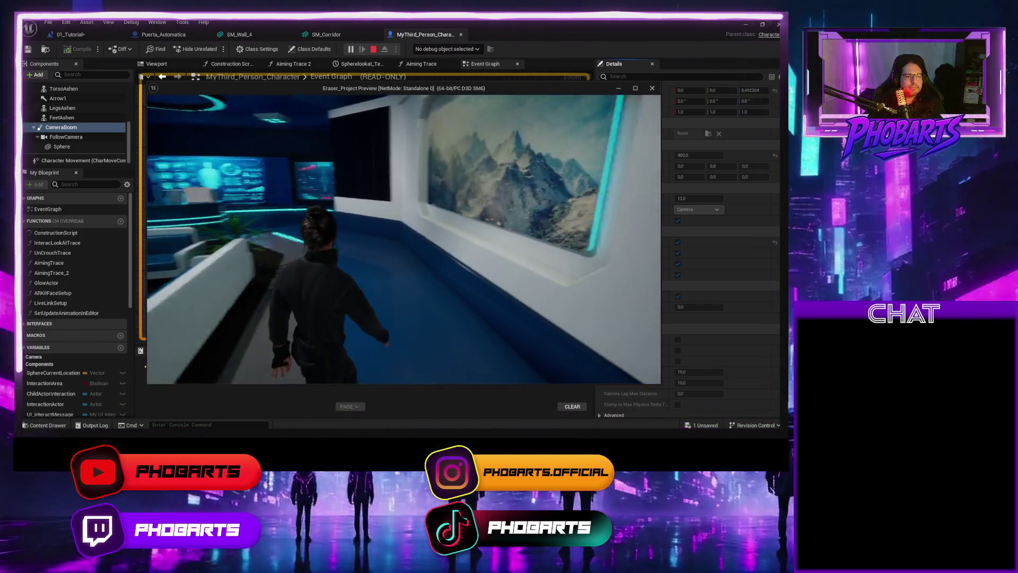
key(w)
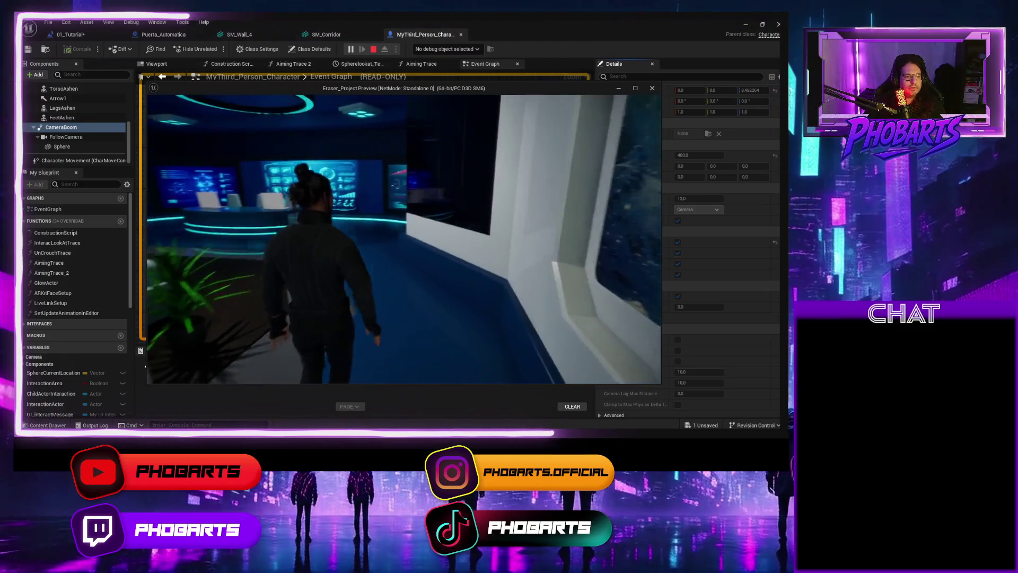
key(w)
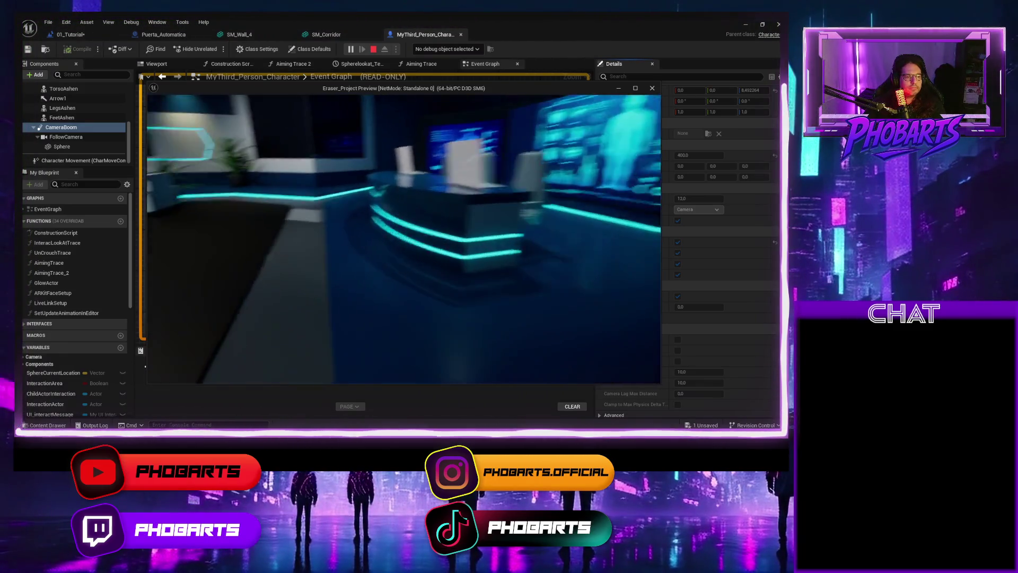
key(w)
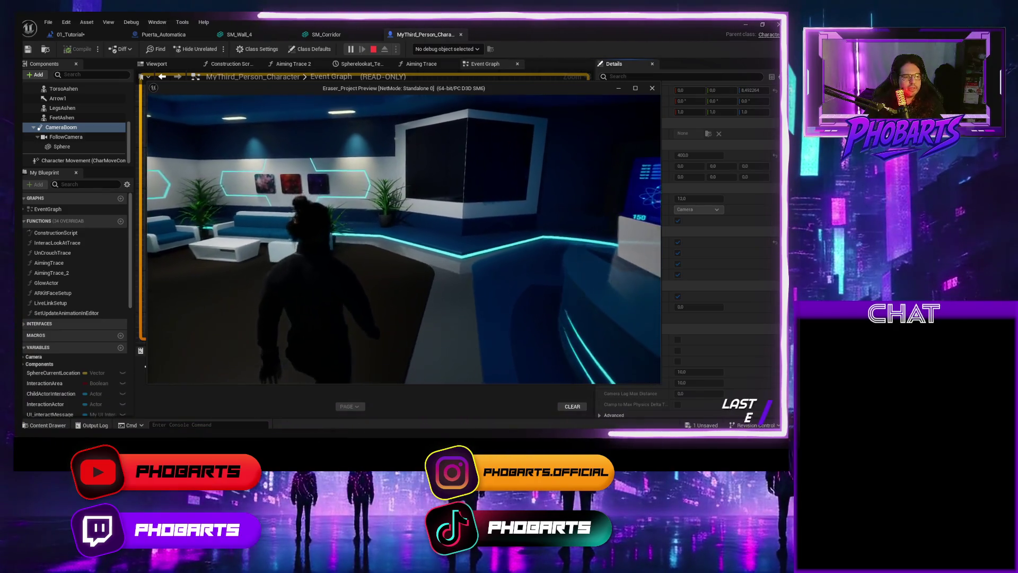
key(w)
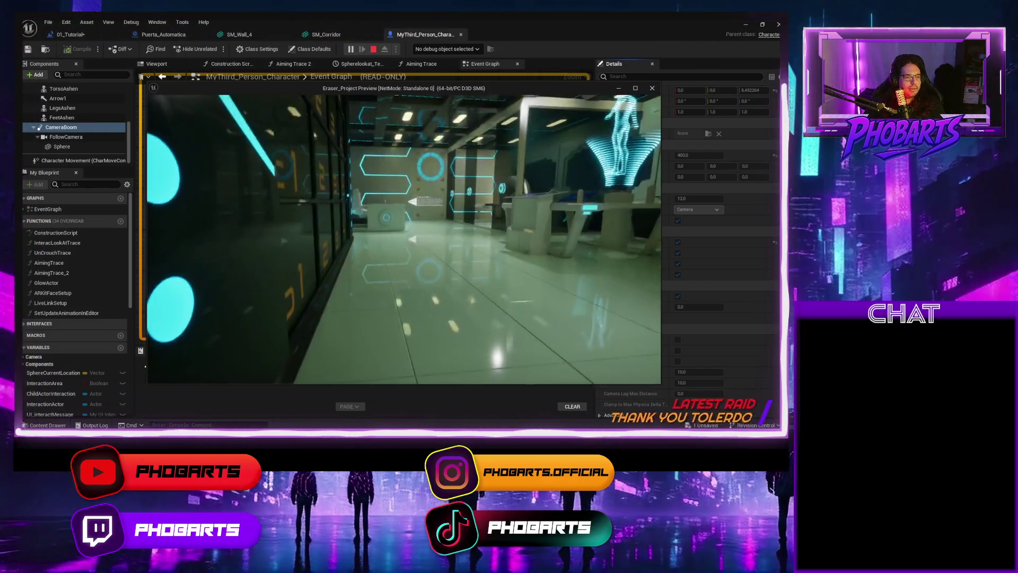
key(w)
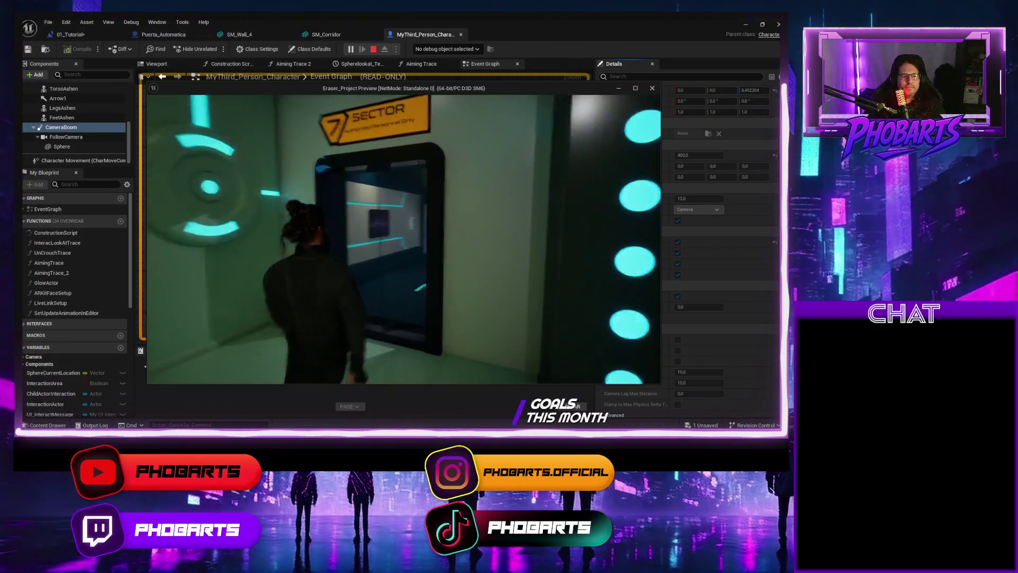
key(w)
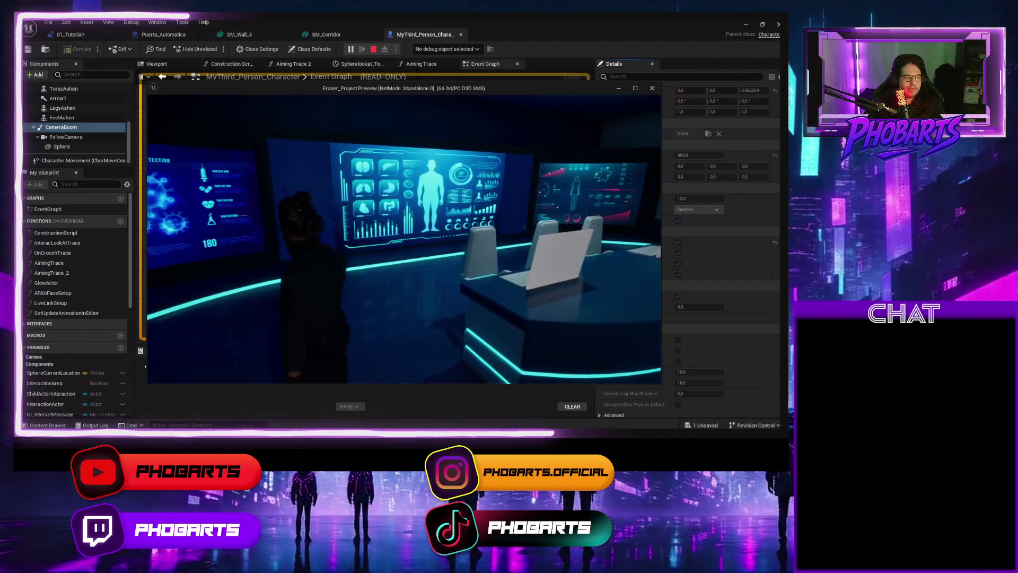
key(Escape)
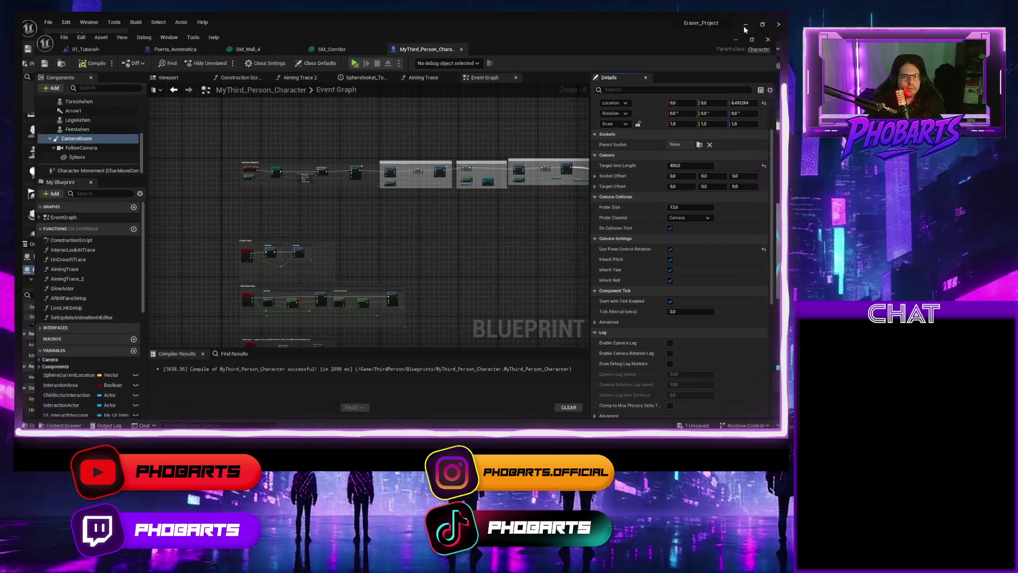
Step: Select the big entrance monitor and open SM_Entrance_BigMonitor from its Content Drawer location
click(777, 24)
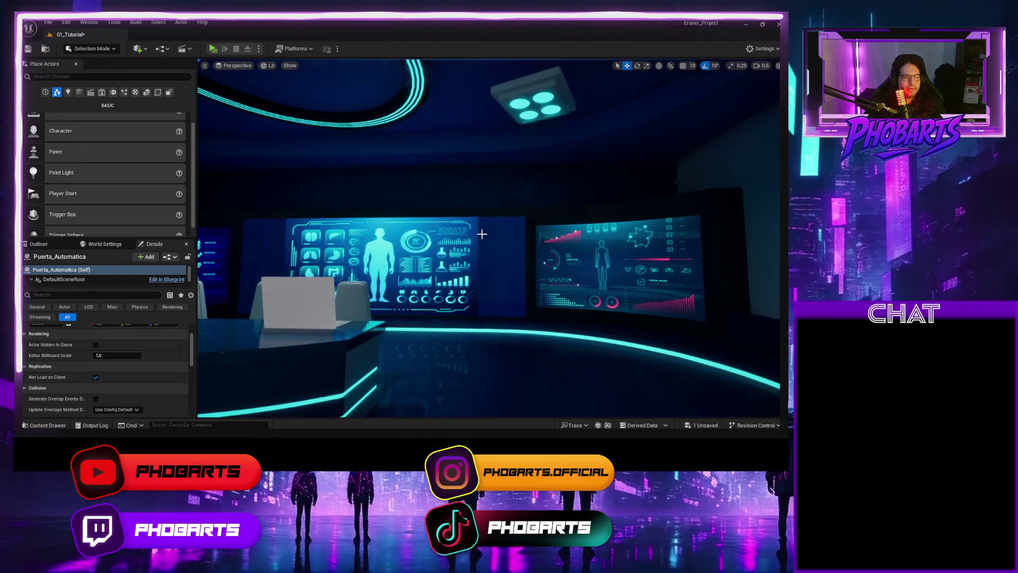
click(584, 249)
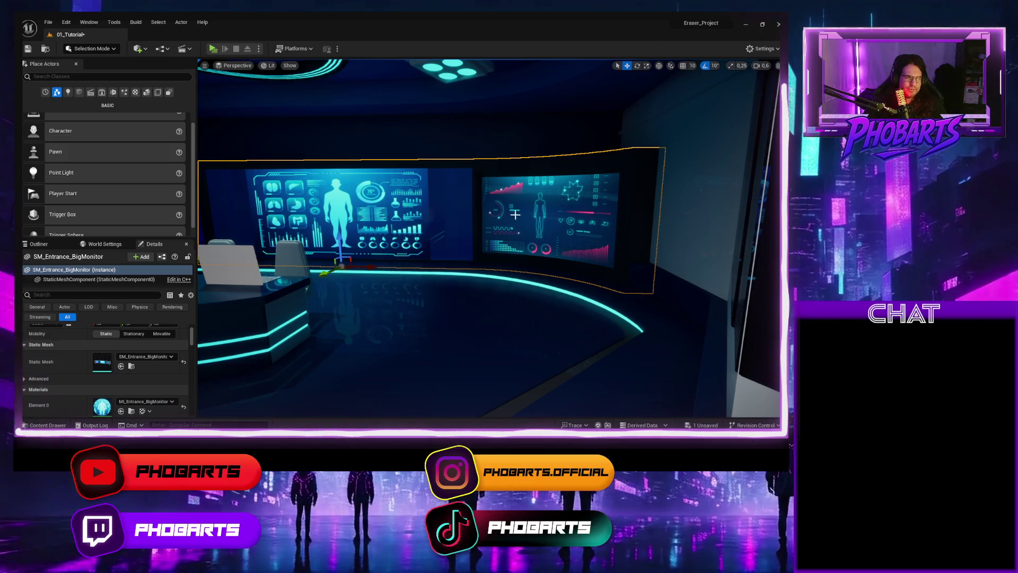
click(135, 366)
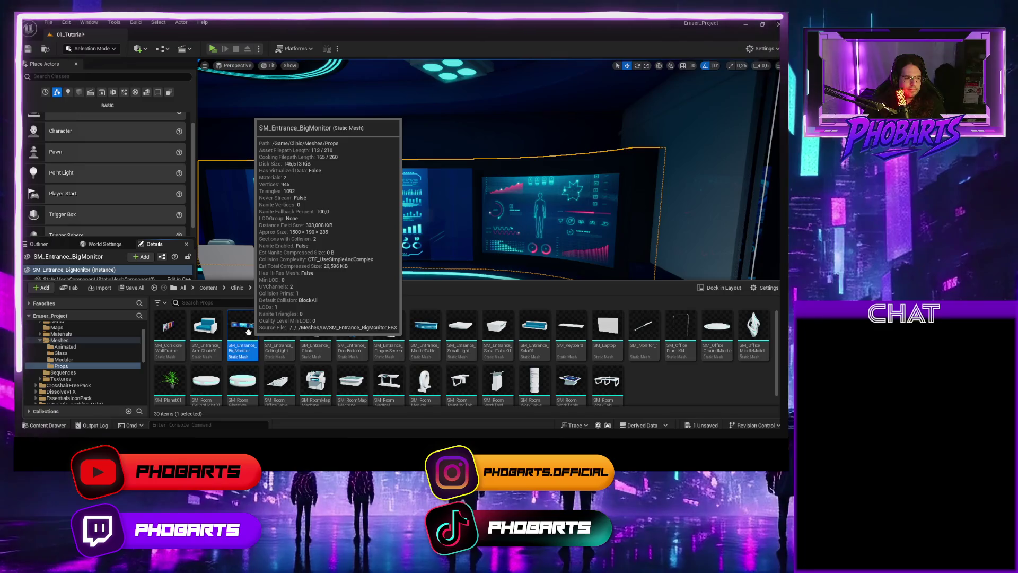
double_click(248, 332)
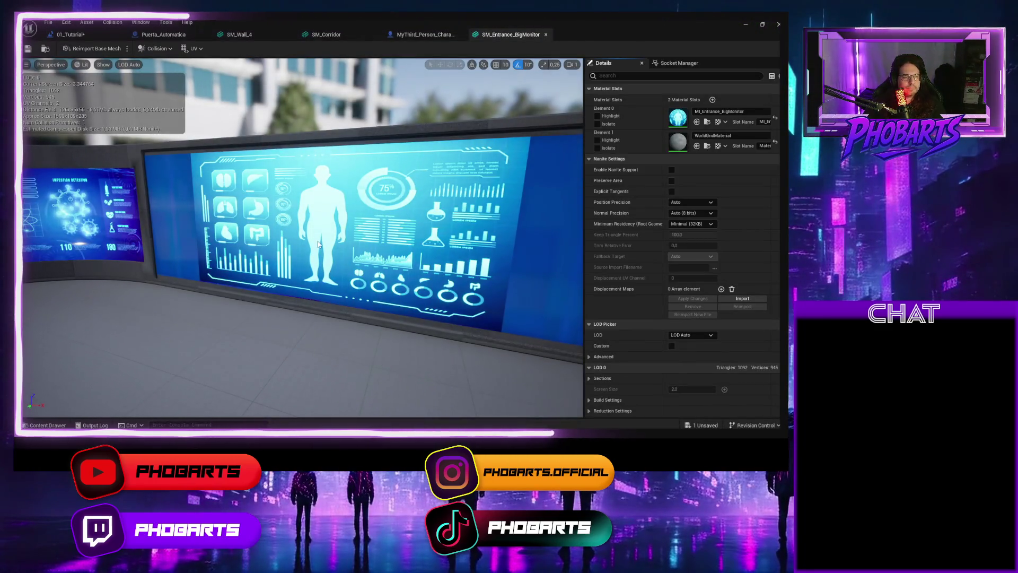
Step: Orbit the BigMonitor mesh preview, then return to the level and fly toward the right monitor screen
click(100, 64)
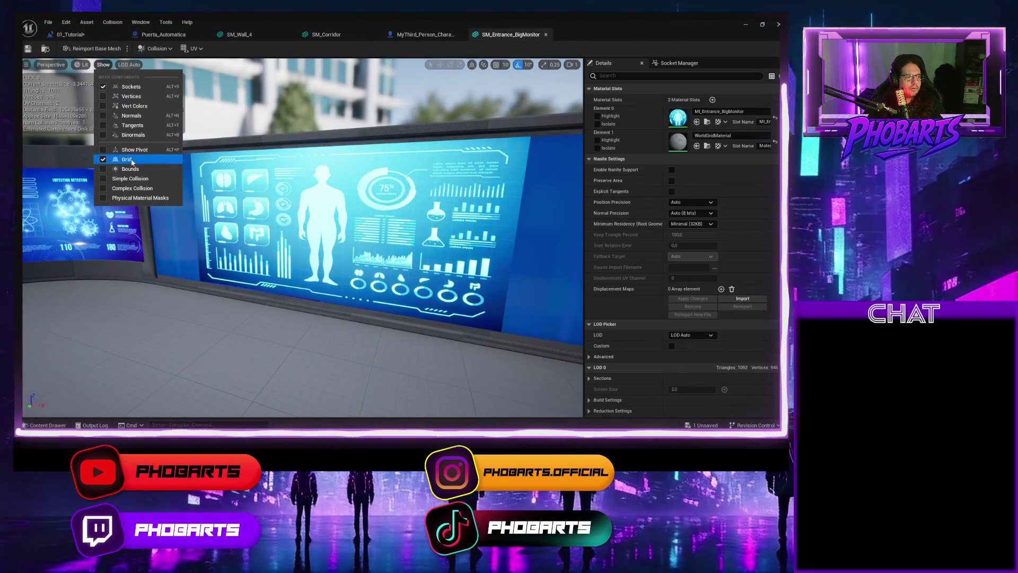
key(Escape)
scroll(303, 239, down, 5)
mouse_move(302, 238)
mouse_down()
mouse_move(239, 239)
mouse_move(308, 233)
mouse_move(271, 169)
mouse_up()
drag(313, 198, 260, 209)
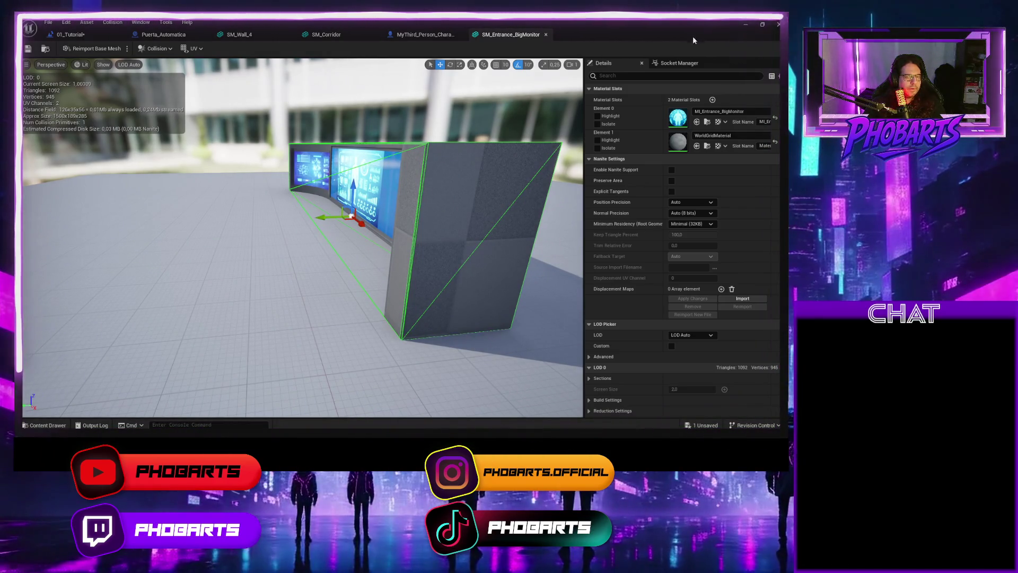
click(744, 24)
drag(536, 188, 413, 96)
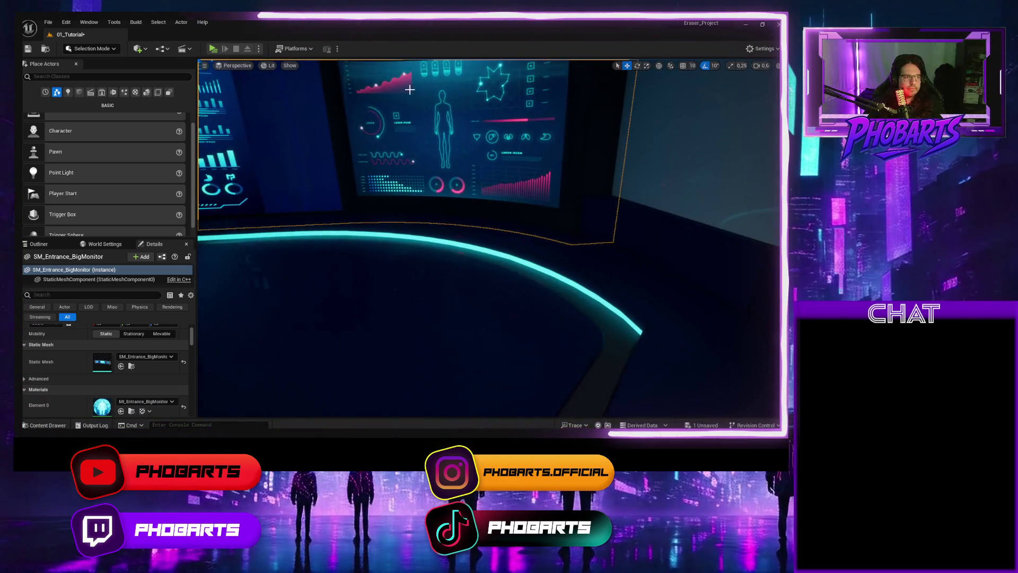
Step: Run a brief play test, then select the BigMonitor and open its mesh with Ctrl+E
click(213, 49)
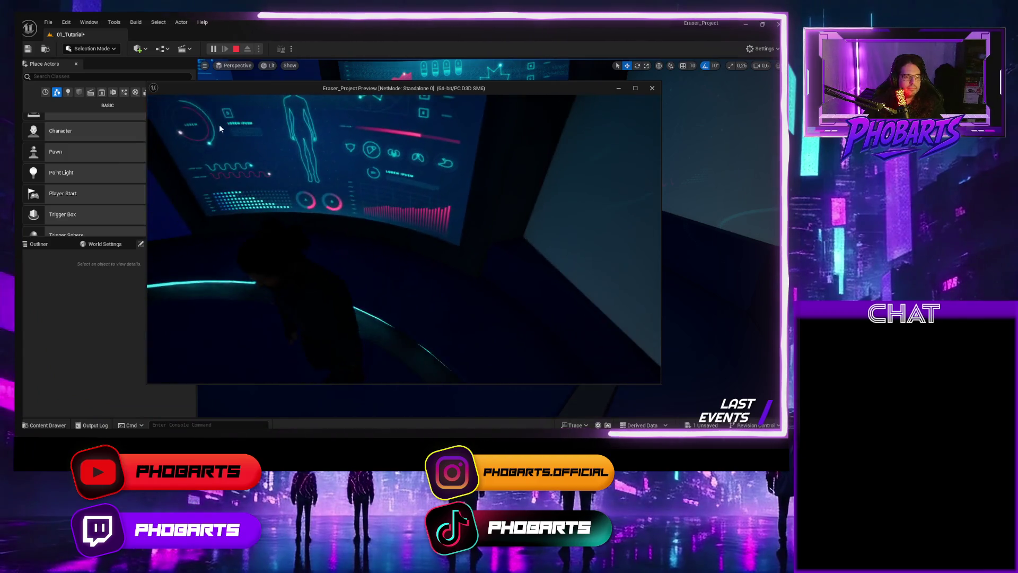
key(Escape)
click(252, 133)
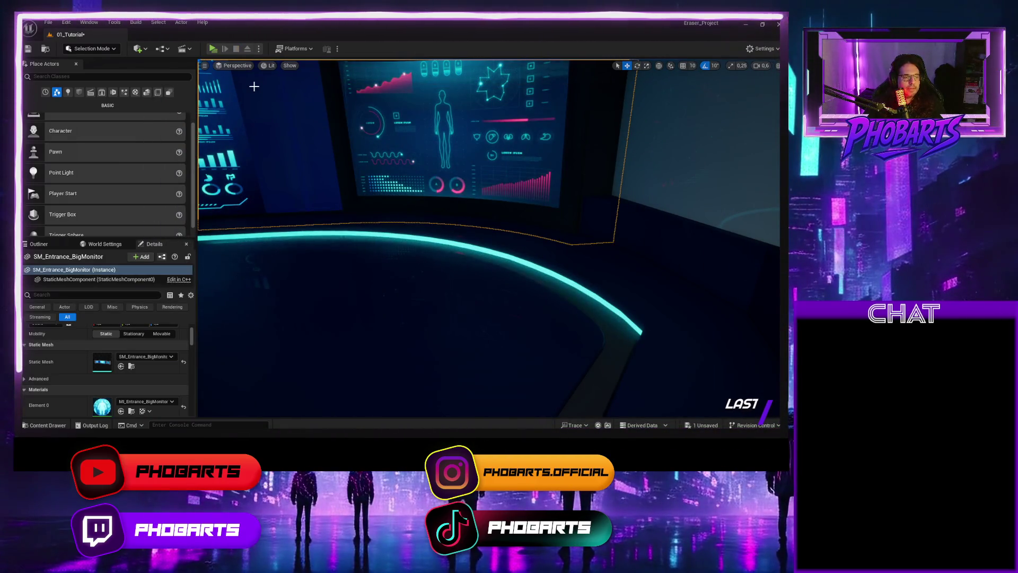
key(ctrl+e)
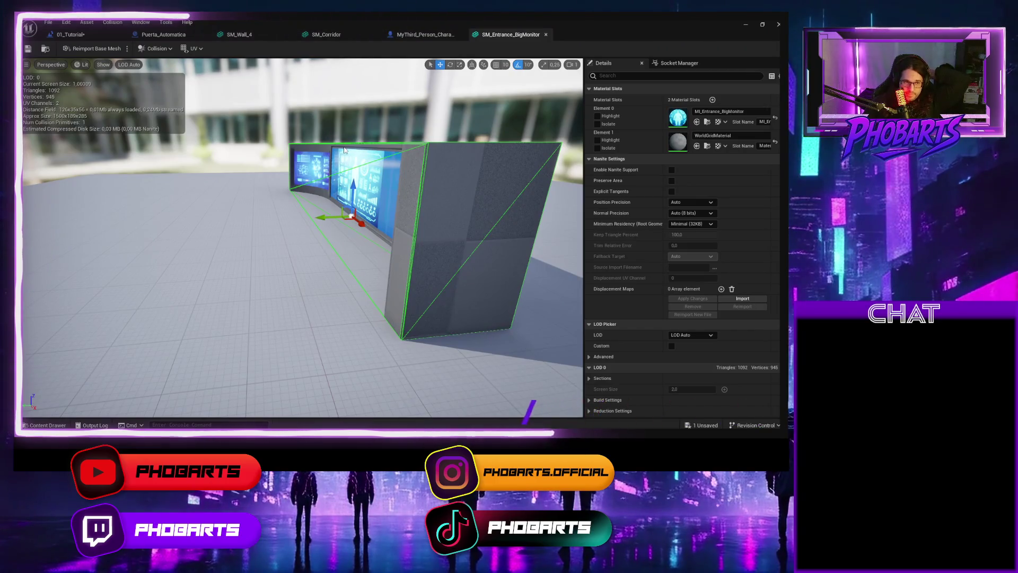
Step: Frame the monitor mesh and focus on the collision box at its right end
mouse_move(345, 150)
mouse_down()
mouse_move(319, 212)
mouse_move(305, 215)
mouse_move(477, 248)
mouse_up()
key(e)
key(r)
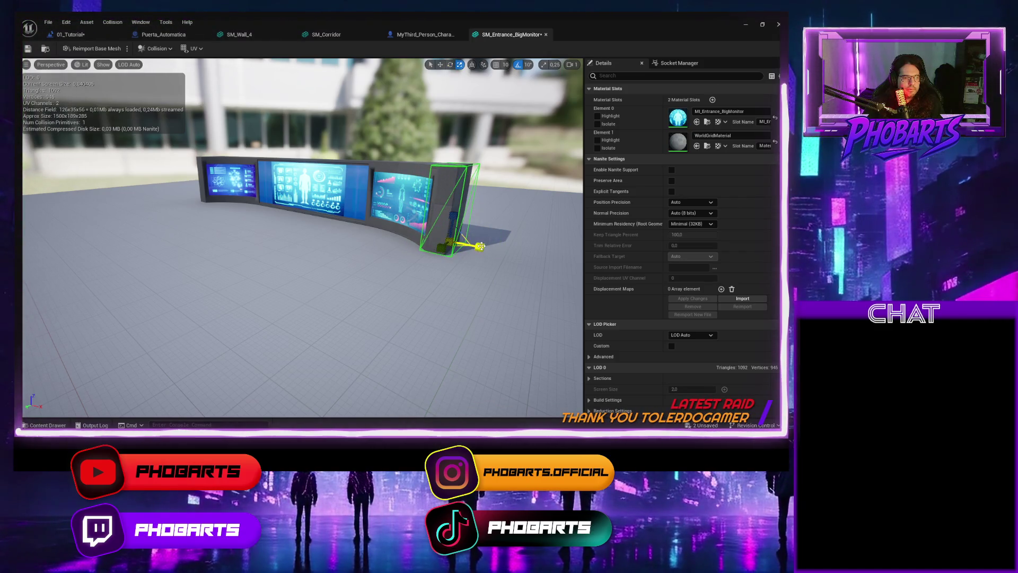
mouse_move(480, 247)
mouse_down()
mouse_move(456, 249)
mouse_move(500, 241)
mouse_up()
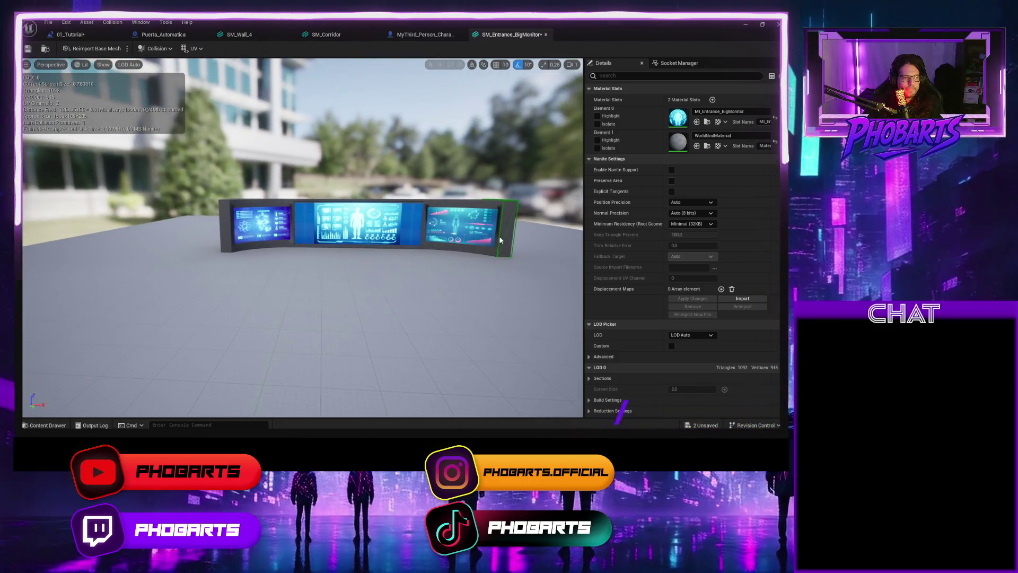
click(507, 208)
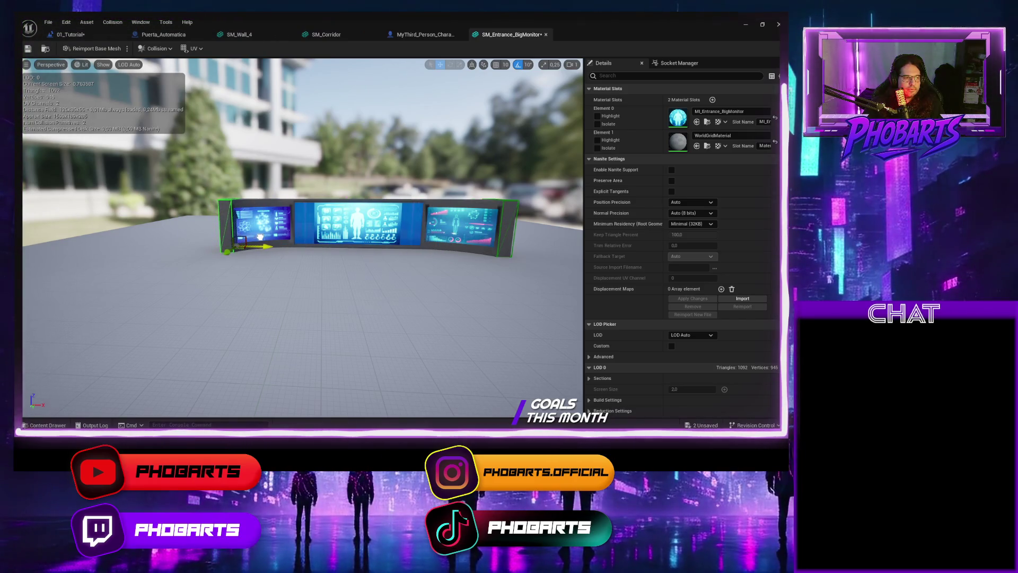
key(f)
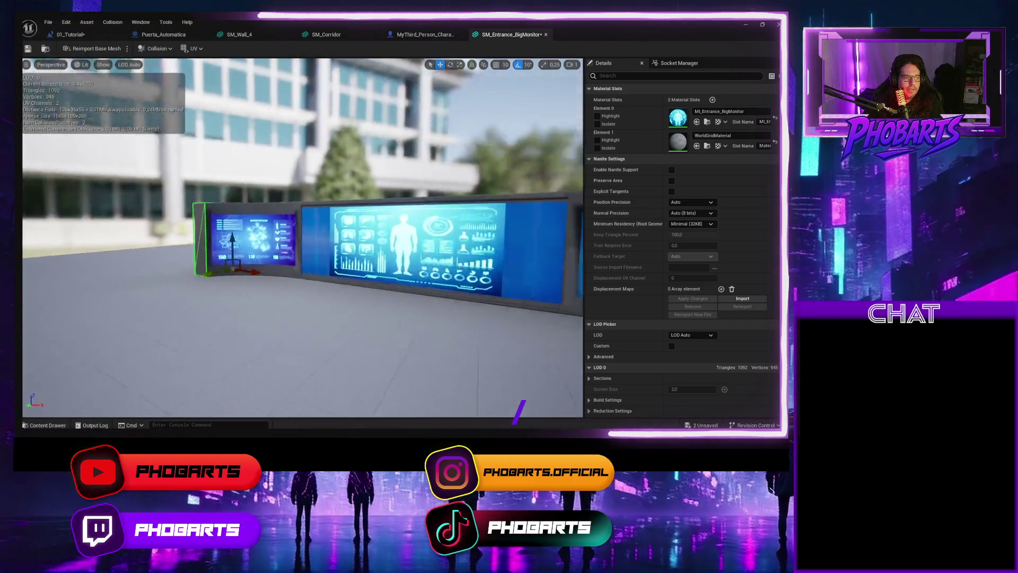
mouse_move(297, 239)
mouse_down()
mouse_move(345, 276)
mouse_move(314, 260)
mouse_up()
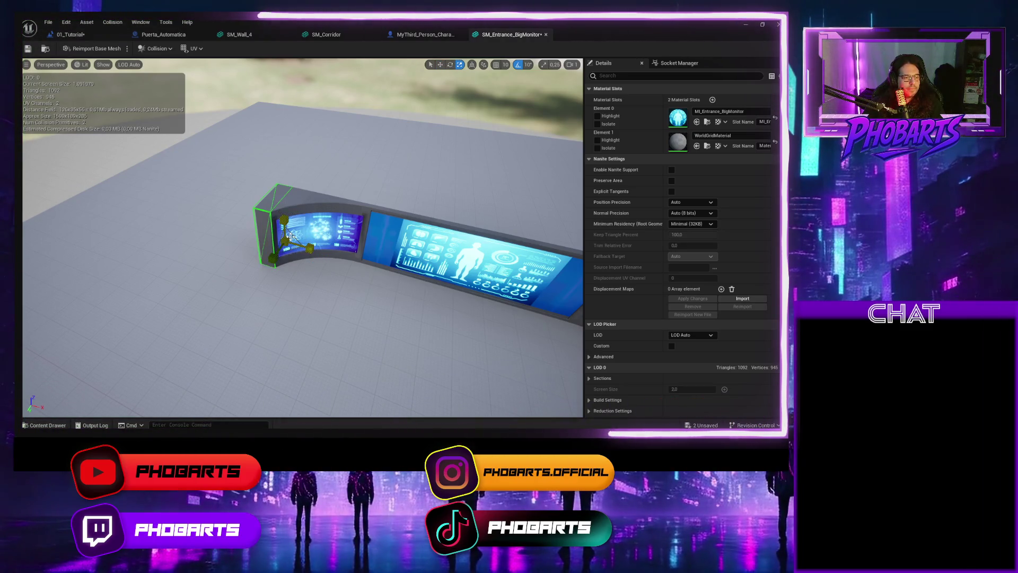
Step: Try rotating the end collision boxes by about 20 degrees, then undo both rotations
key(e)
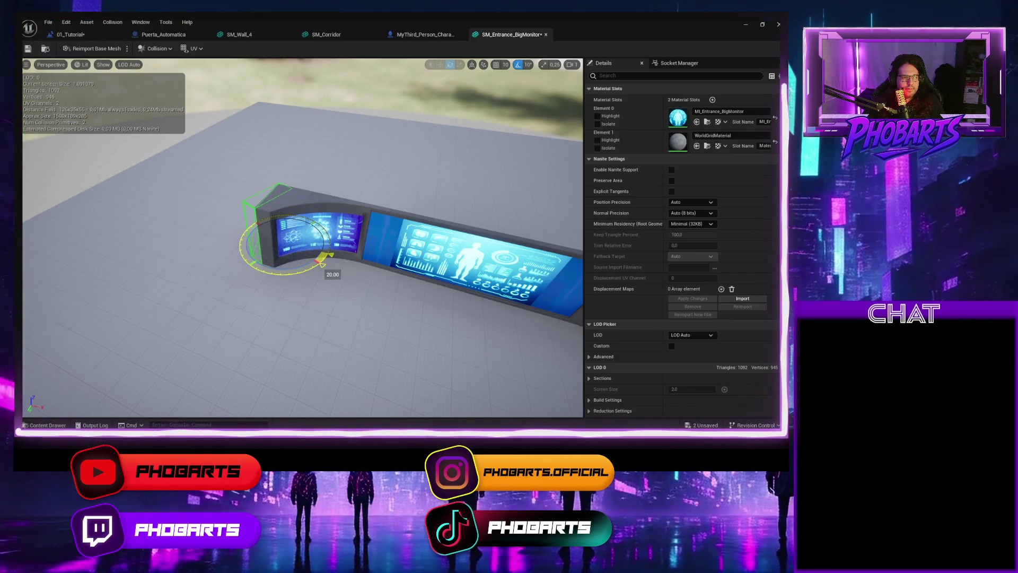
drag(322, 263, 320, 258)
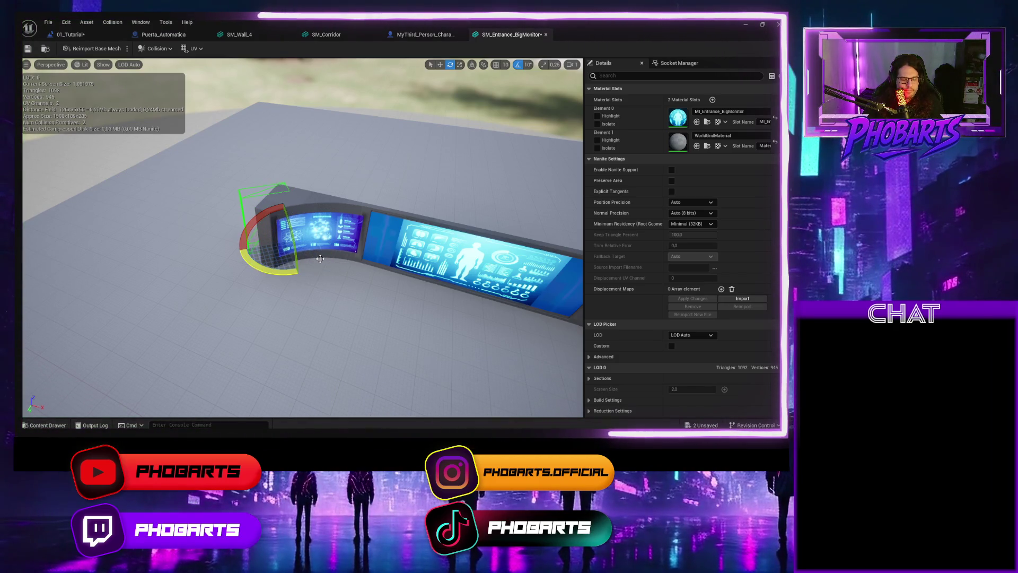
key(ctrl+z)
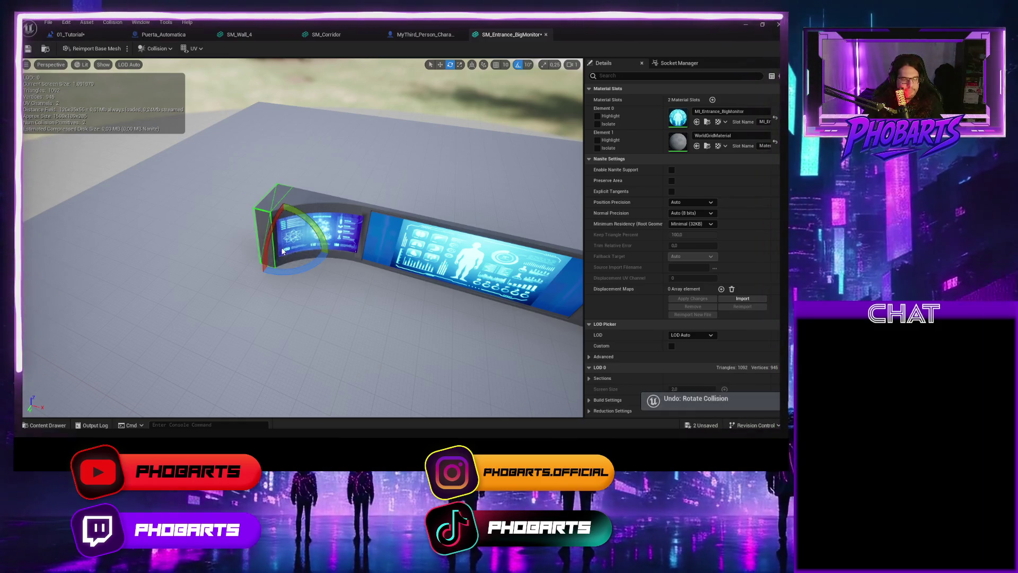
drag(291, 240, 296, 271)
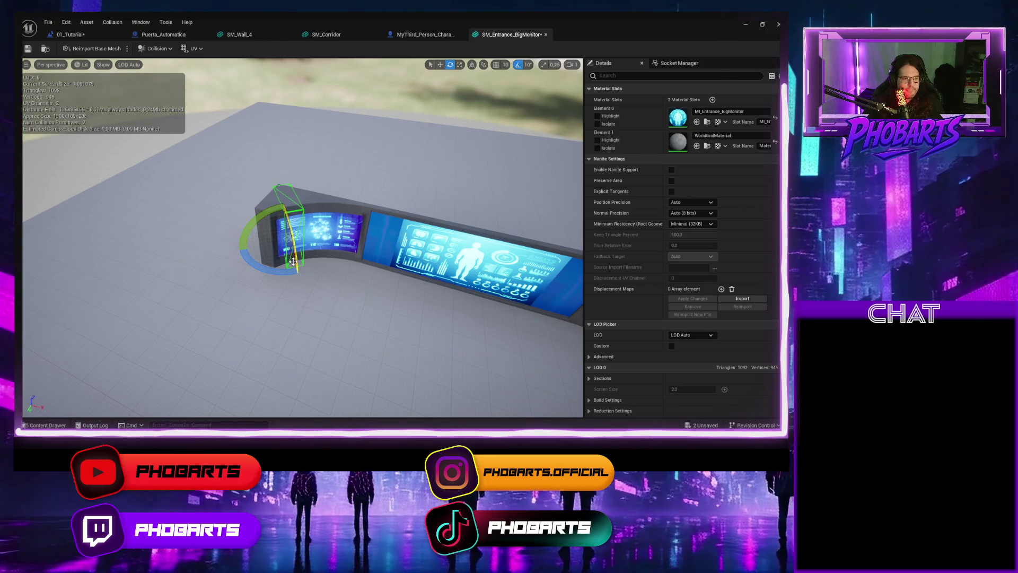
key(ctrl+z)
Step: Rotate a collision box 30 degrees, move it to the wall's centre and stretch it wider
drag(294, 261, 372, 263)
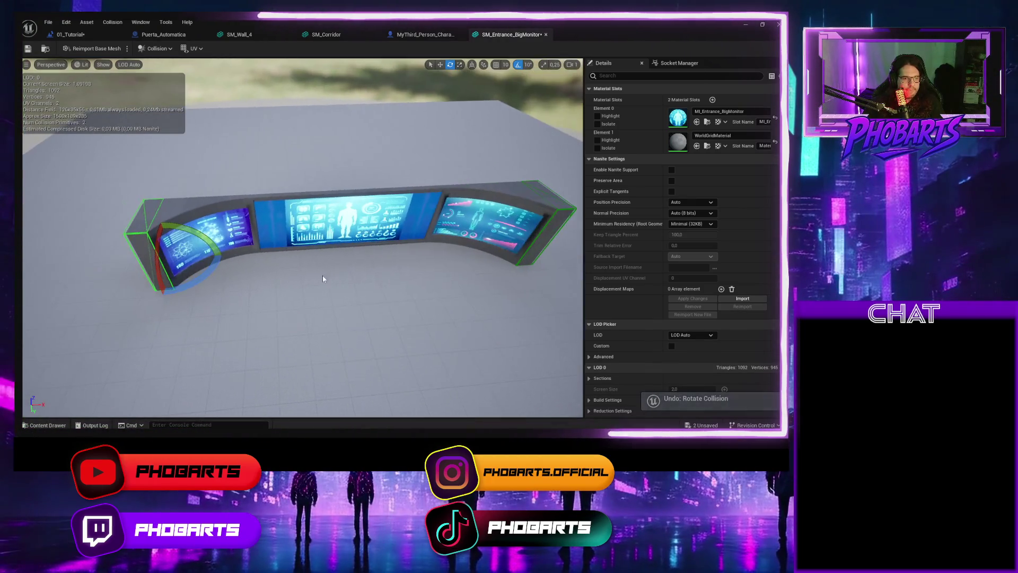
key(r)
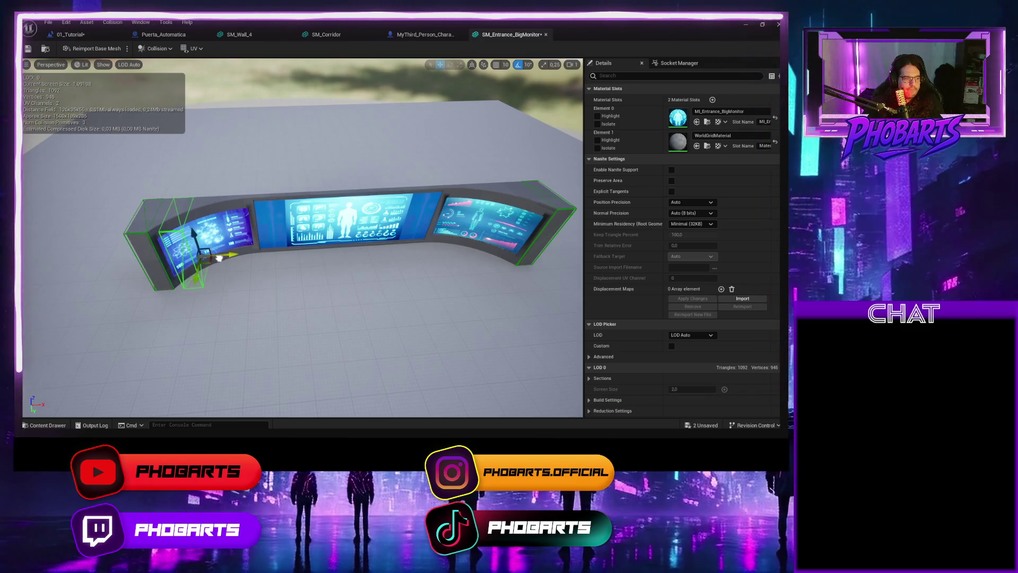
key(e)
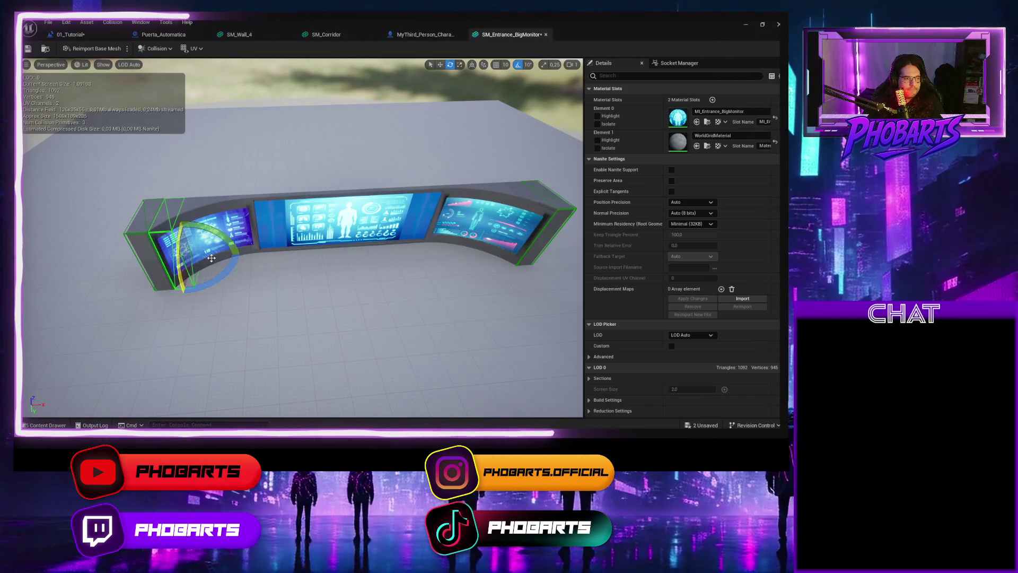
key(r)
key(e)
drag(223, 282, 236, 271)
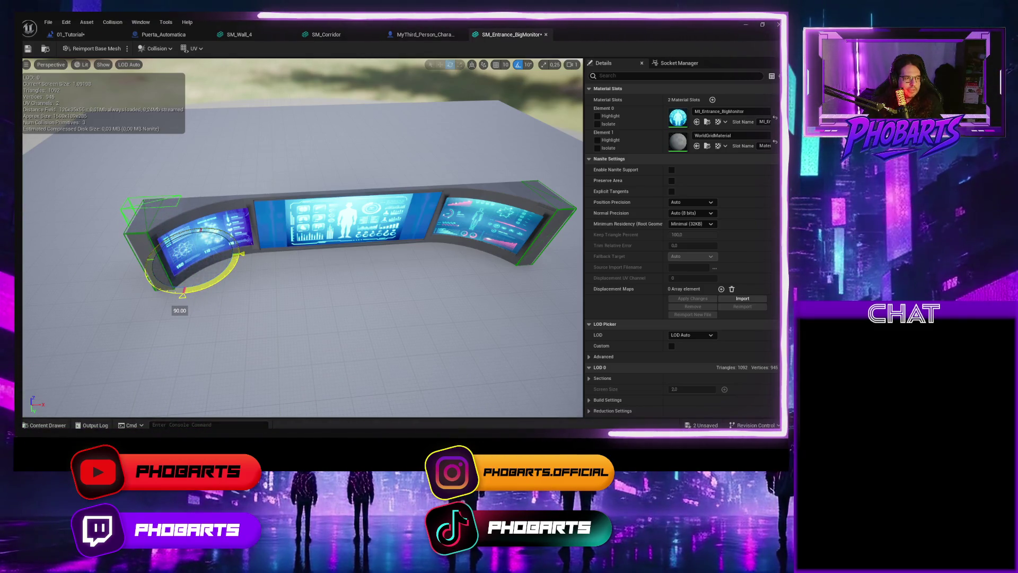
key(r)
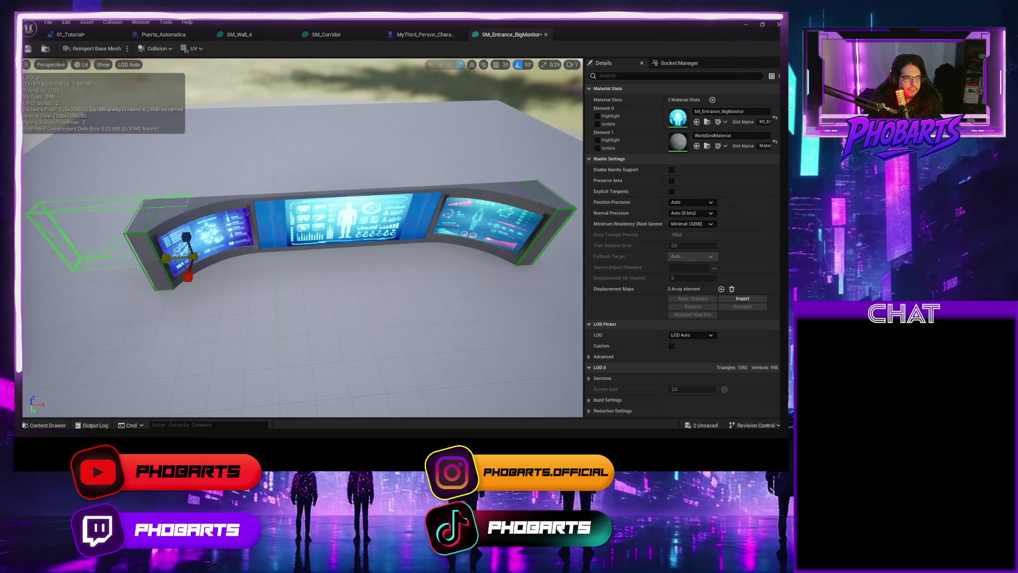
key(w)
mouse_move(170, 265)
mouse_down()
mouse_move(196, 255)
mouse_move(331, 255)
mouse_up()
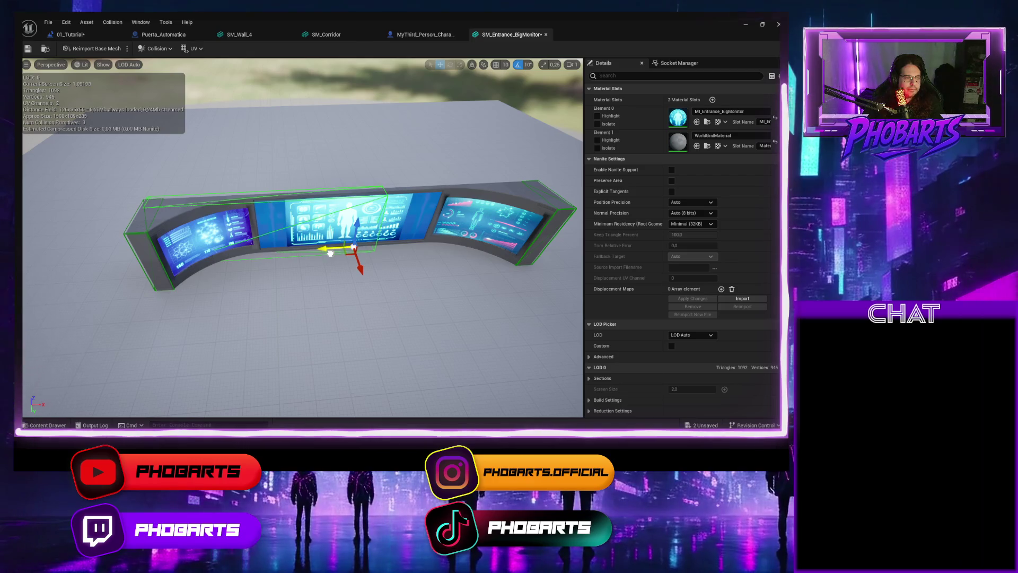
key(r)
mouse_move(329, 249)
mouse_down()
mouse_move(317, 251)
mouse_move(440, 250)
mouse_move(403, 279)
mouse_move(329, 282)
mouse_move(363, 310)
mouse_move(366, 297)
mouse_up()
Step: Shift the wall collision box along X, save the BigMonitor mesh and return to the level
key(e)
drag(276, 358, 275, 361)
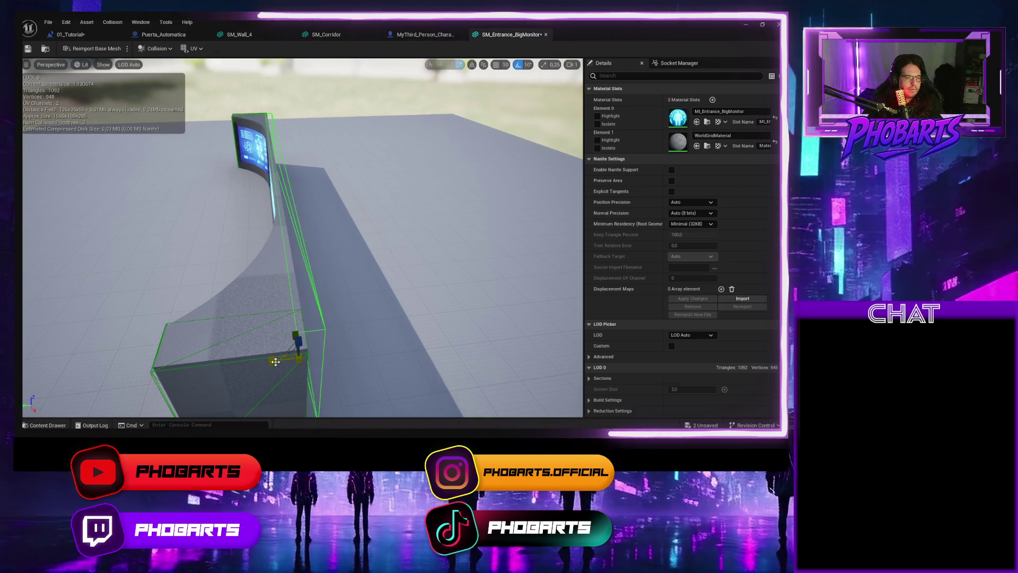
click(321, 339)
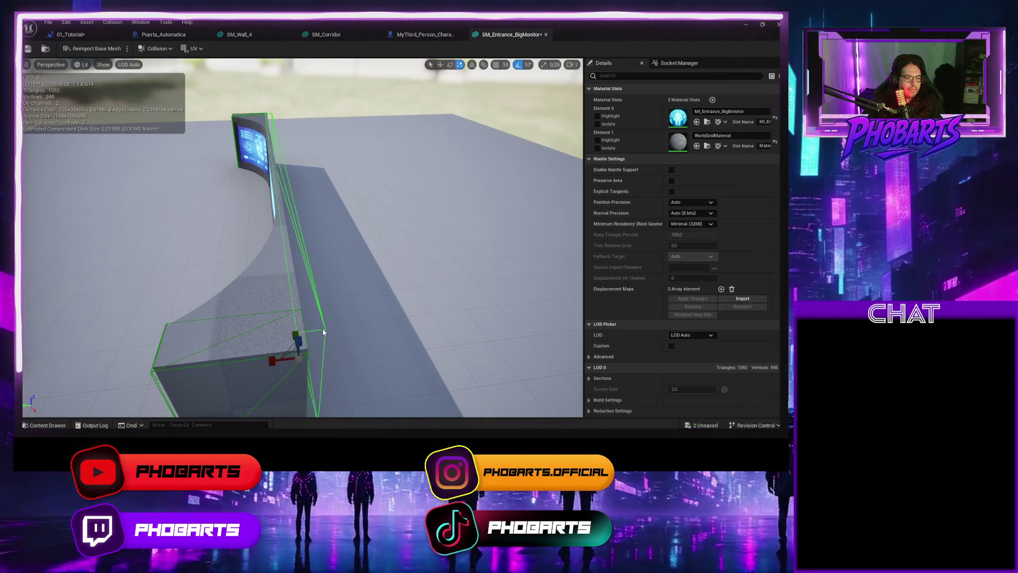
drag(281, 361, 271, 363)
click(27, 49)
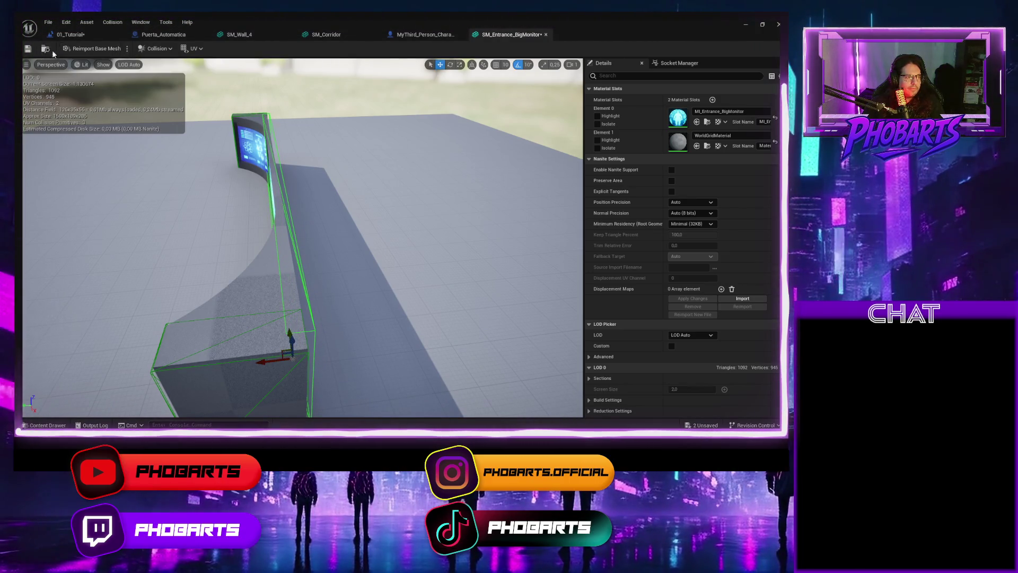
click(746, 24)
key(f)
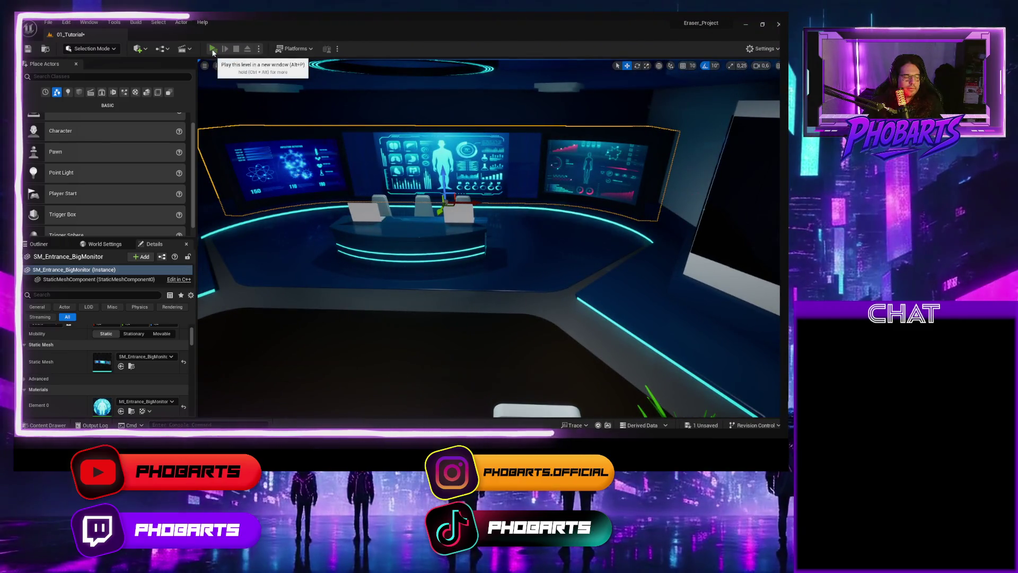
Step: Play-test walking past the monitor desk and laptop desks into the lounge
click(212, 48)
key(w)
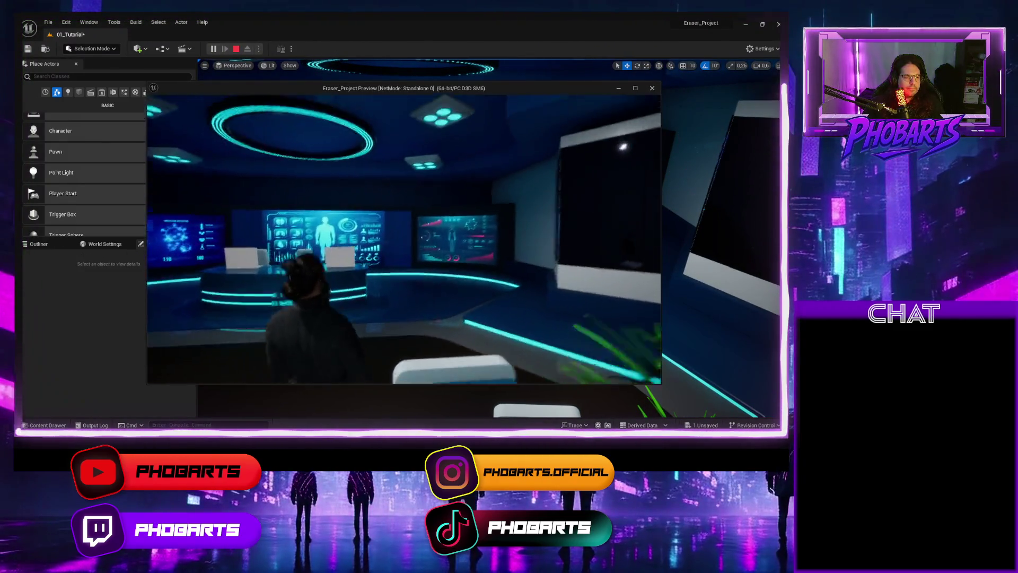
key(w)
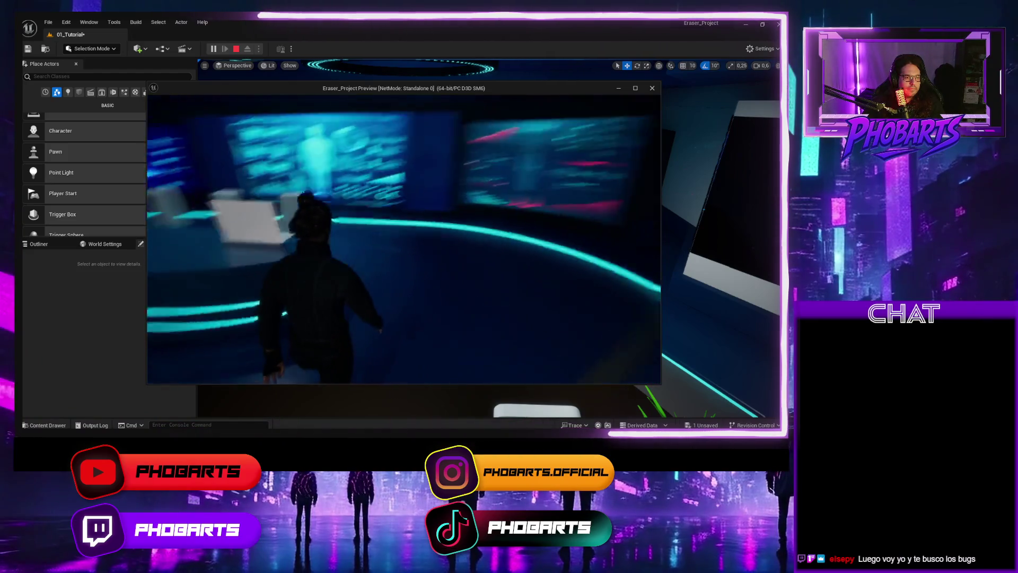
key(w)
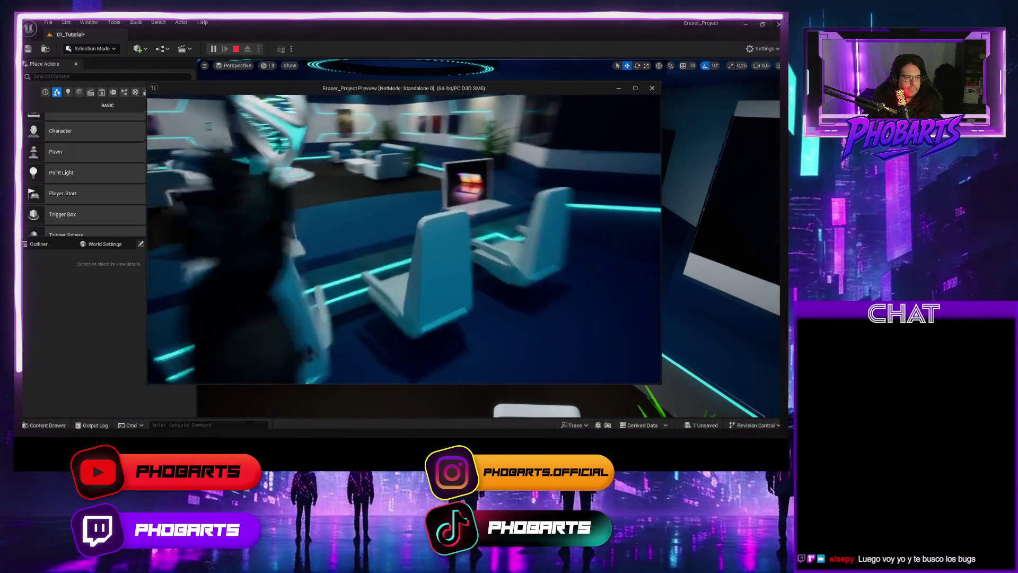
key(w)
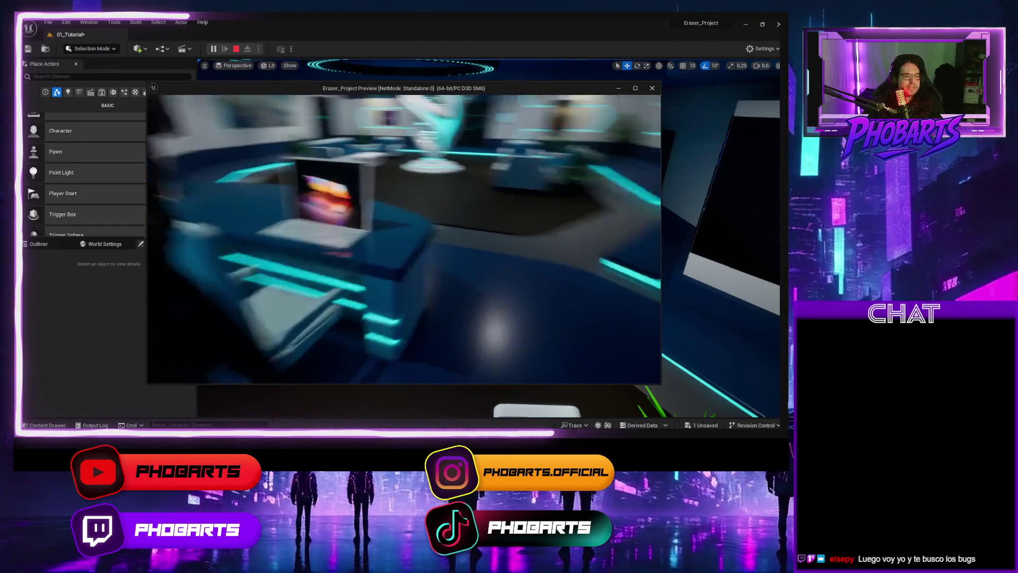
key(w)
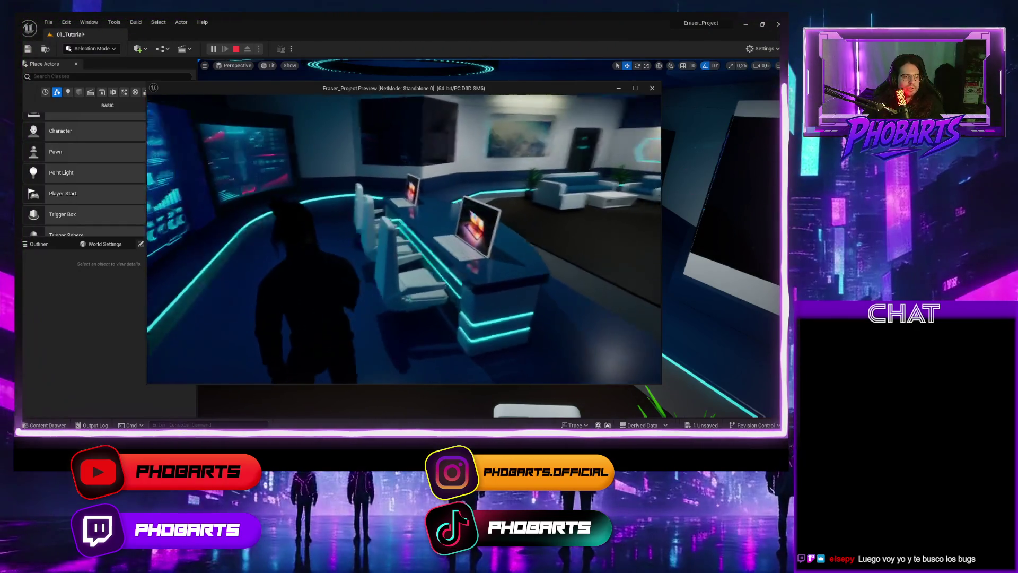
key(w)
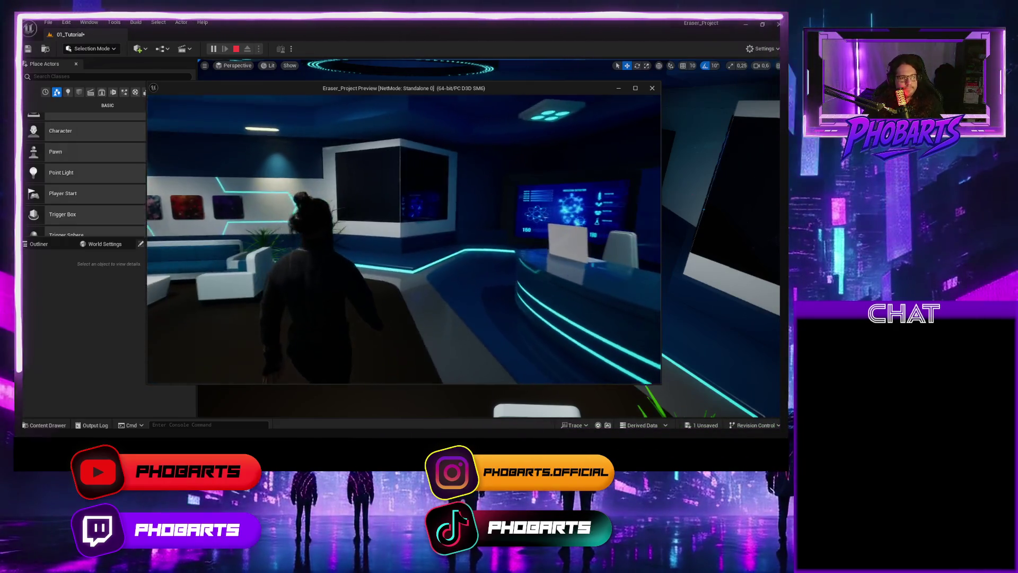
key(w)
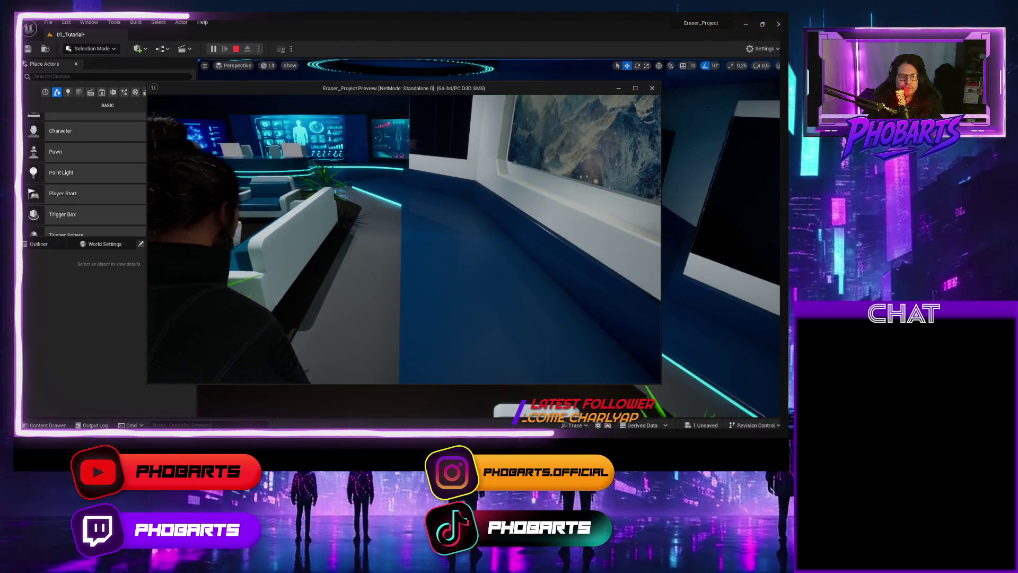
key(Escape)
Step: Swing the level camera from the monitor wall round to the lounge sofas
mouse_move(617, 237)
mouse_down()
mouse_move(552, 229)
mouse_move(504, 239)
mouse_up()
drag(579, 243, 579, 243)
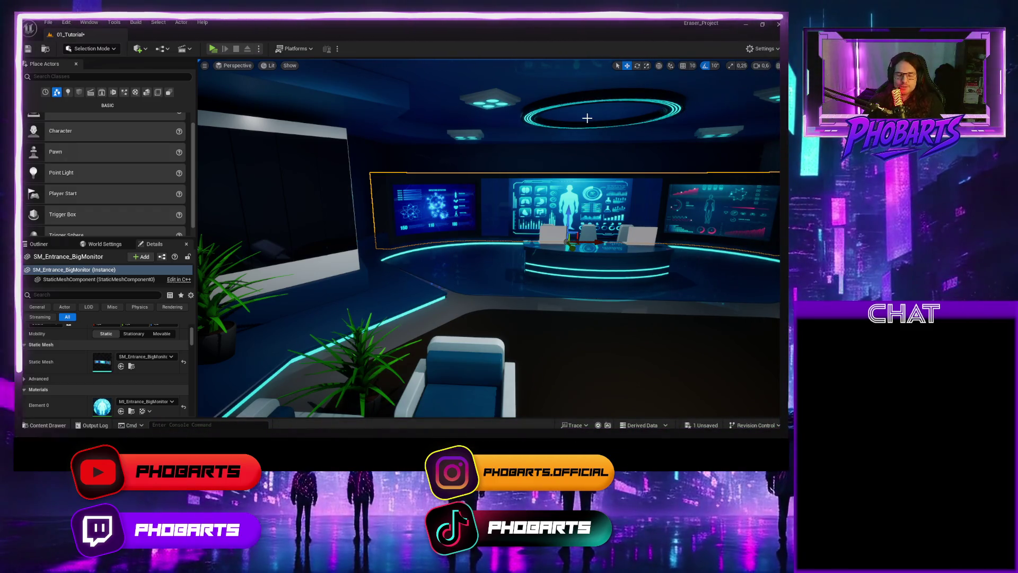
mouse_move(587, 117)
mouse_down()
mouse_move(424, 121)
mouse_move(498, 291)
mouse_move(467, 255)
mouse_move(514, 261)
mouse_up()
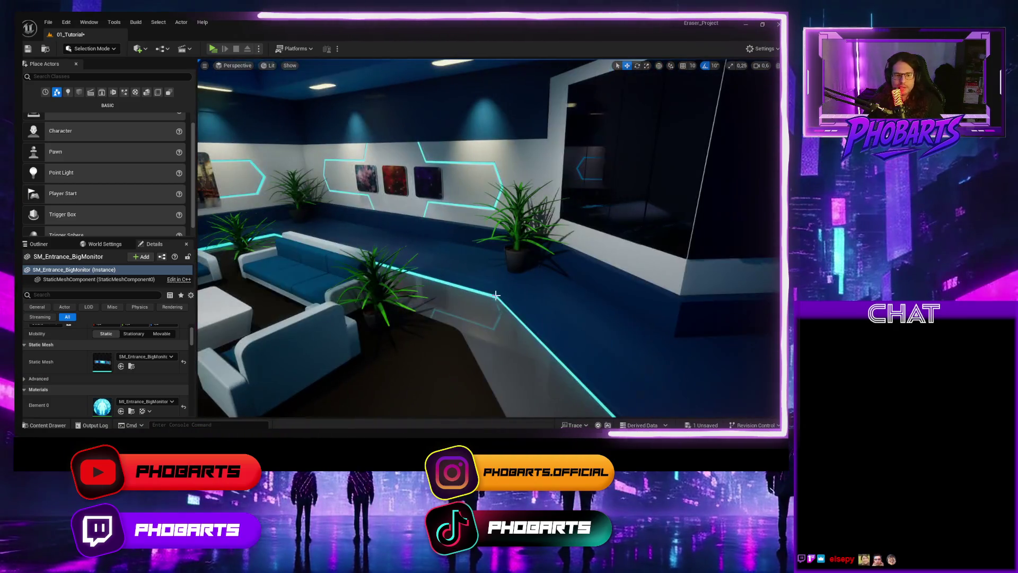
Step: Select the plant by the wall and open its SM_Planet01 mesh from the Props folder
click(514, 258)
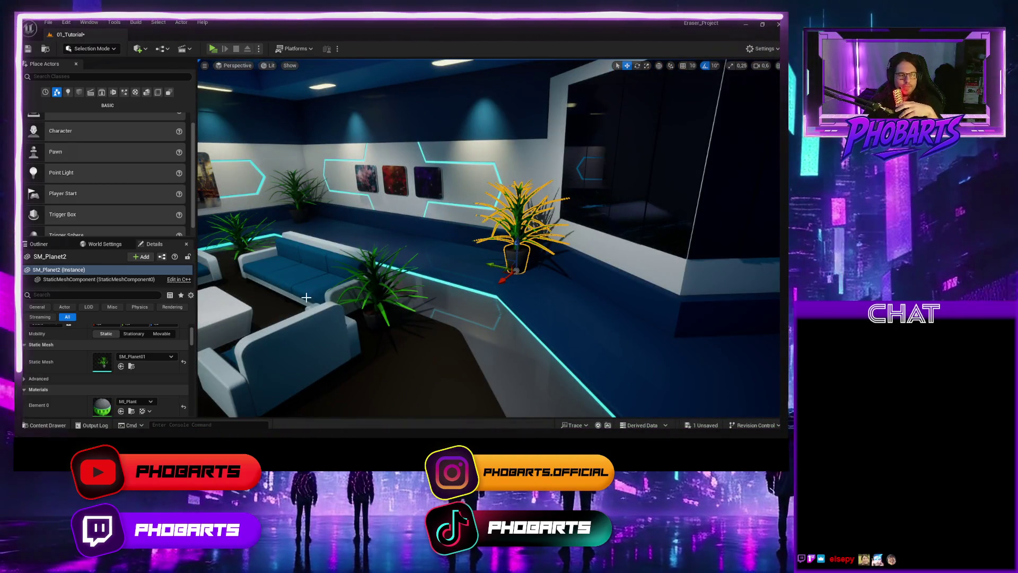
click(372, 277)
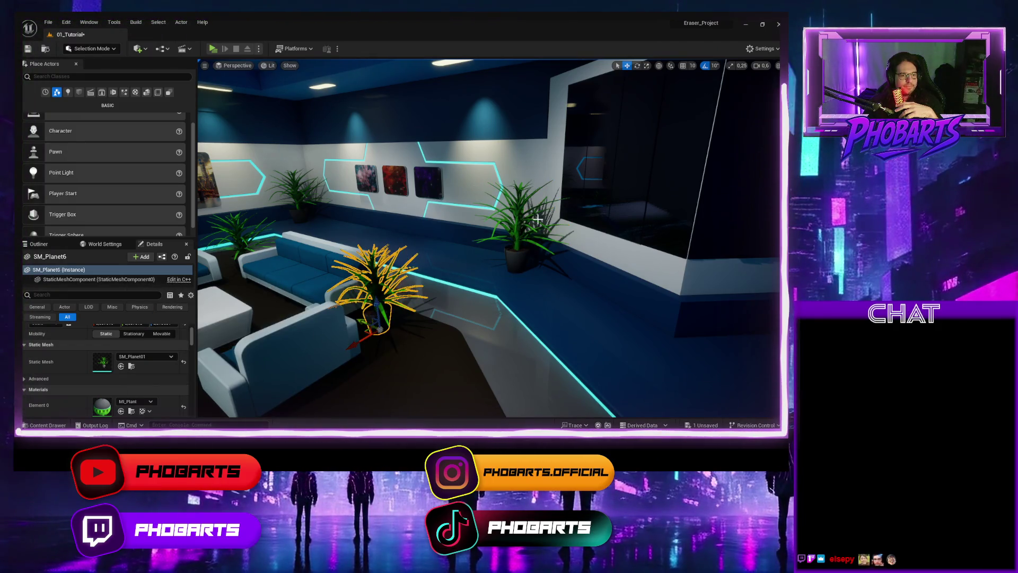
click(515, 228)
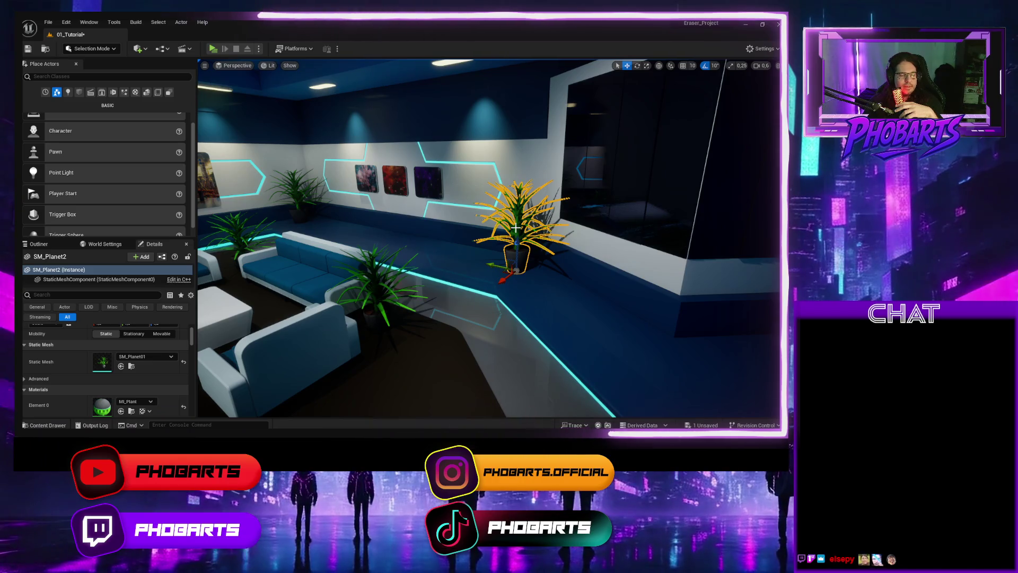
right_click(515, 228)
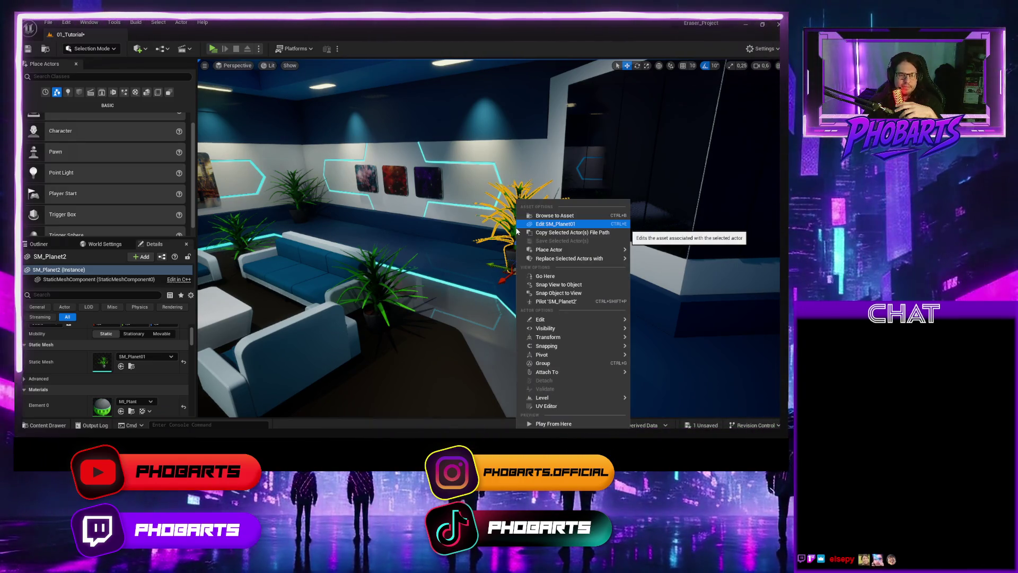
key(Escape)
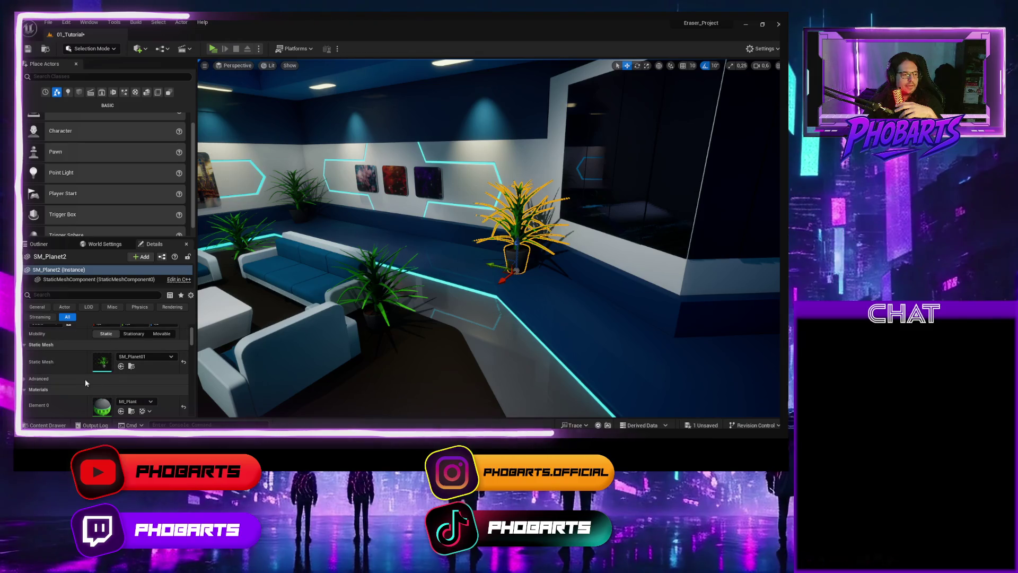
click(131, 367)
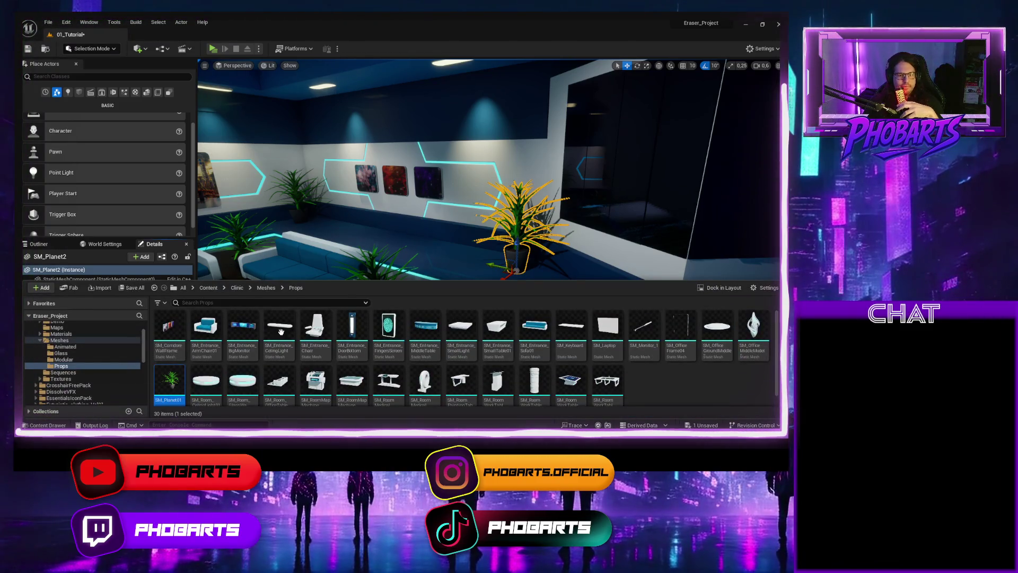
mouse_move(452, 333)
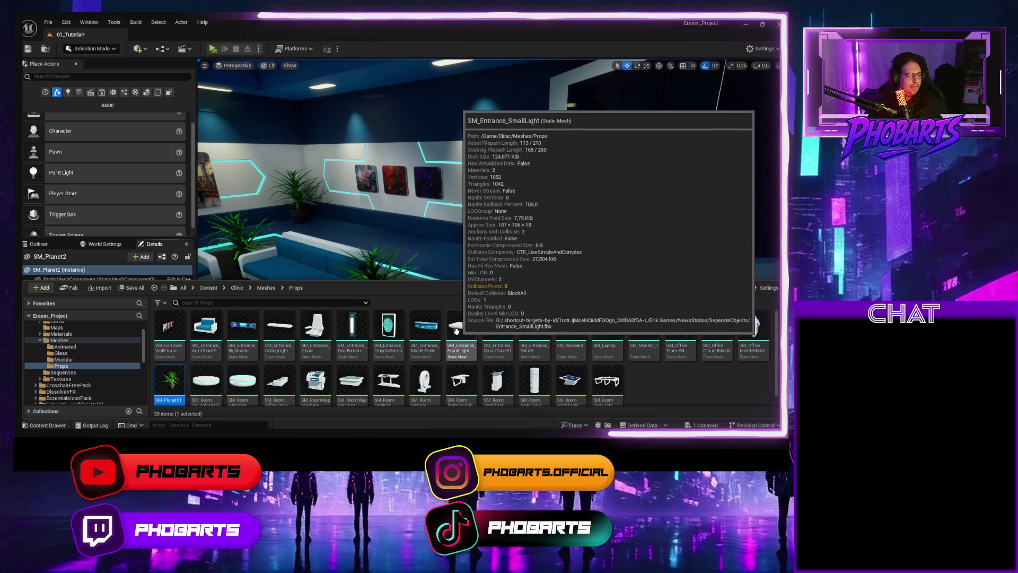
double_click(181, 390)
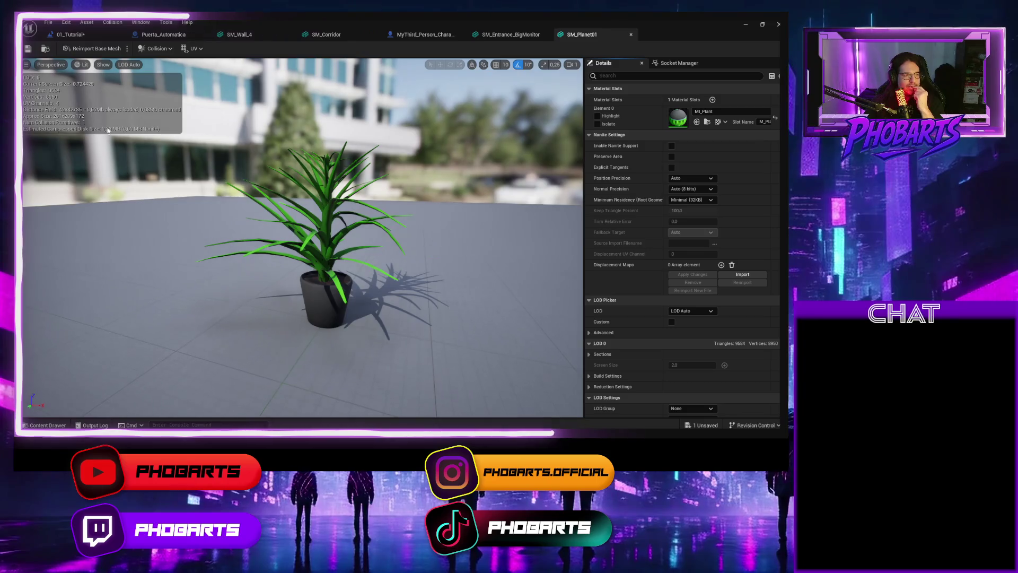
Step: Show simple collision on SM_Planet01 and delete its oversized convex collision hull
click(101, 65)
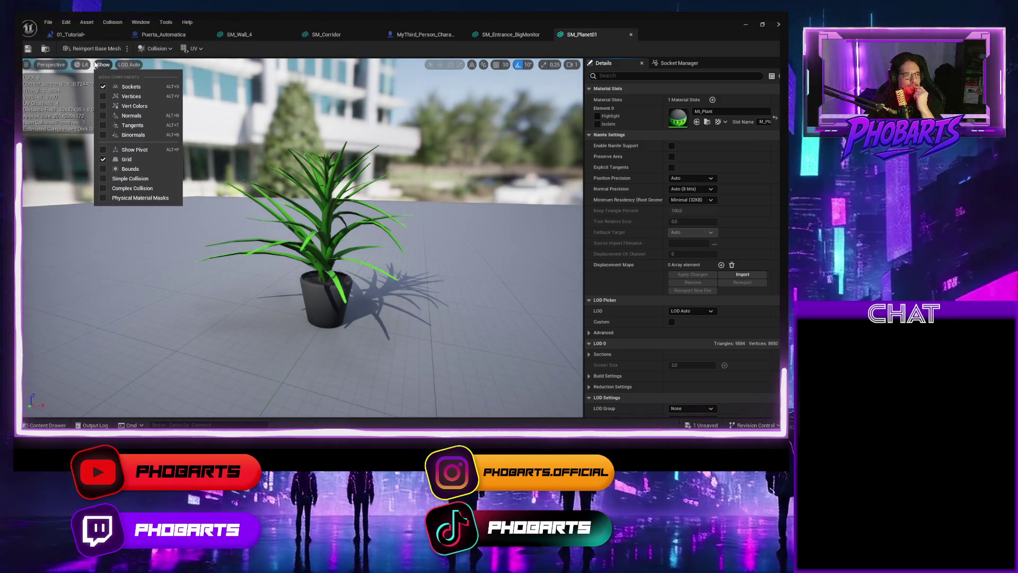
click(134, 179)
drag(253, 215, 255, 230)
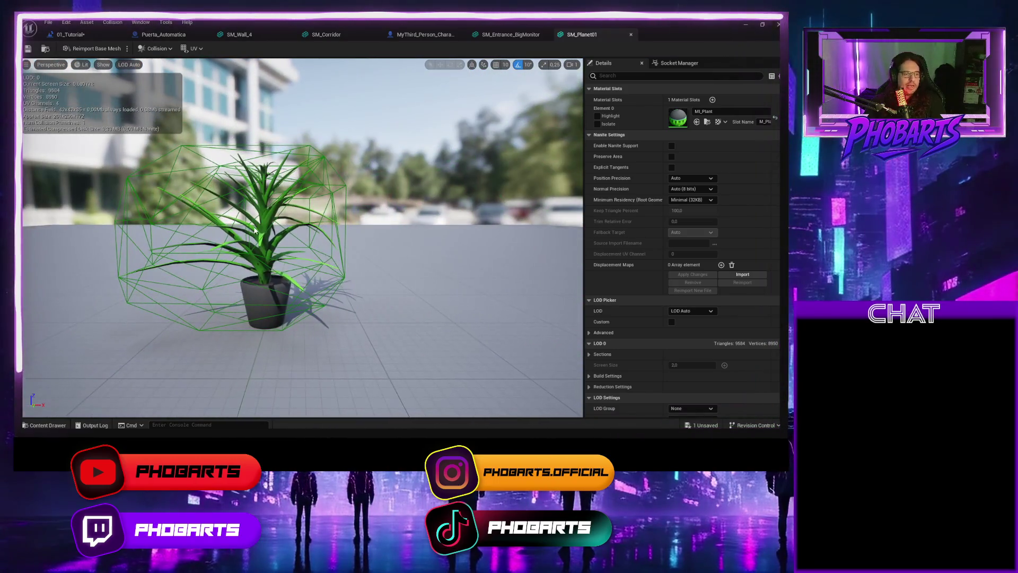
click(331, 198)
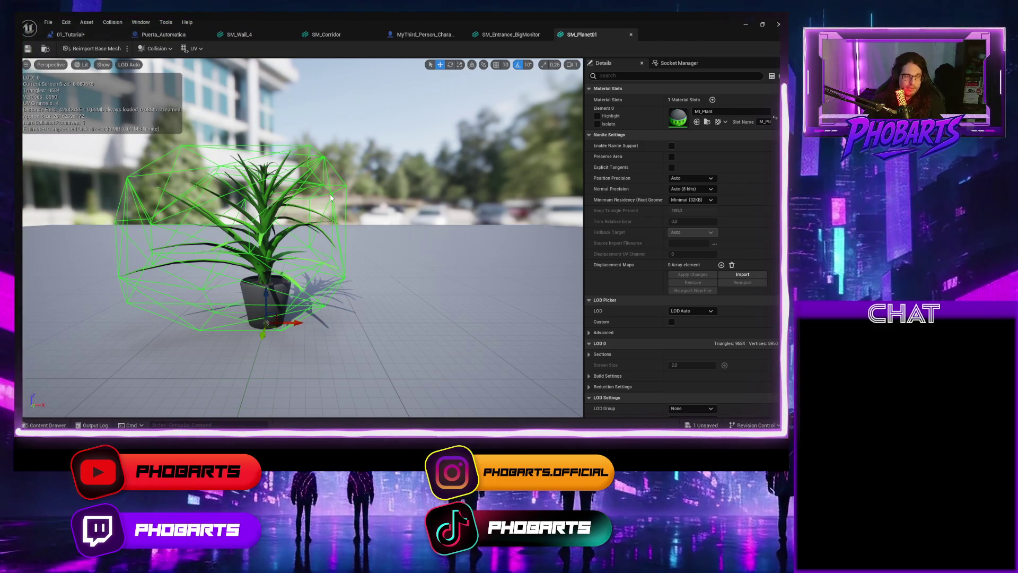
key(Delete)
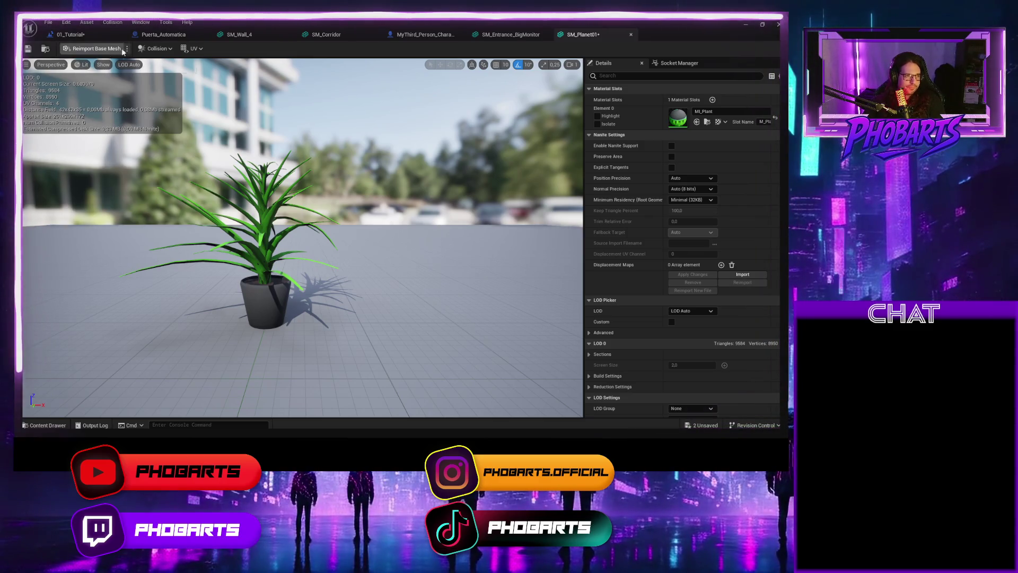
click(156, 48)
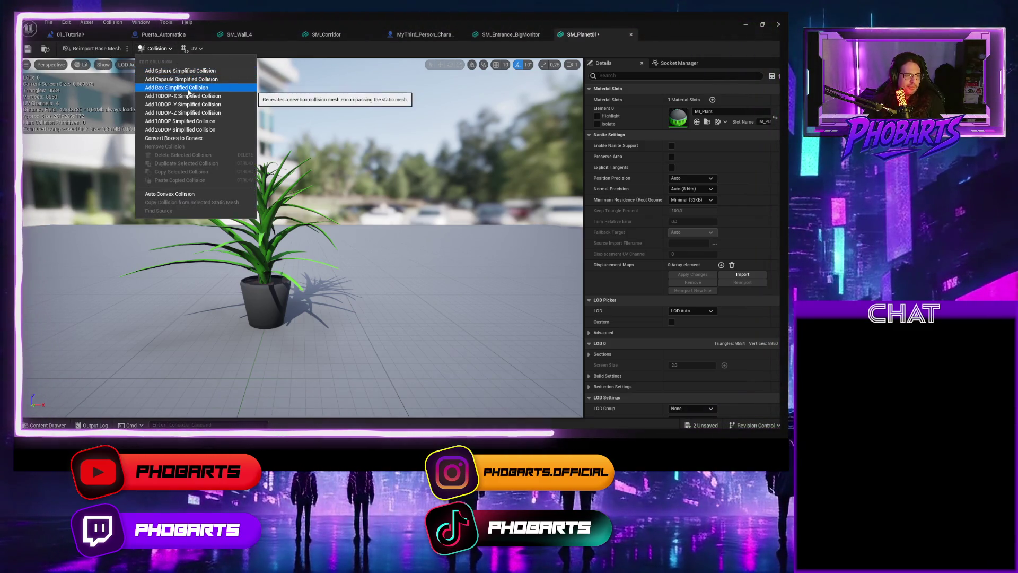
Step: Add a box simplified collision and scale it down to the plant's pot
click(176, 87)
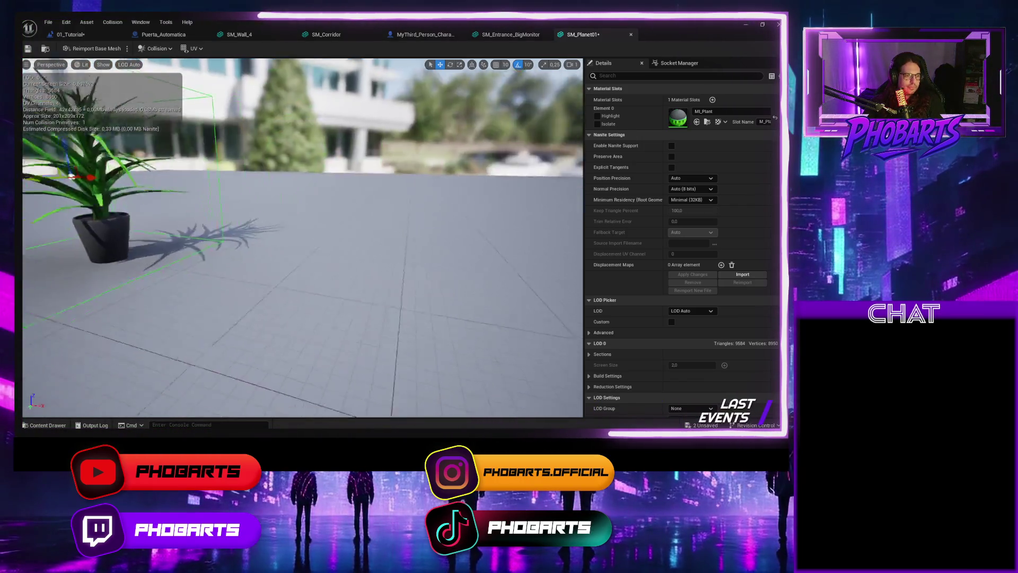
scroll(324, 202, up, 3)
key(r)
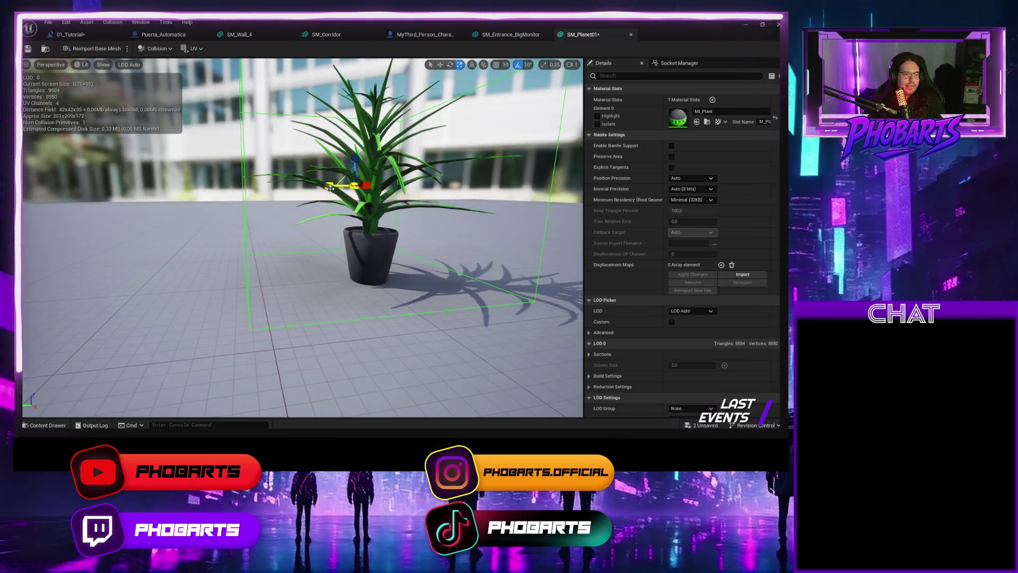
drag(331, 186, 316, 186)
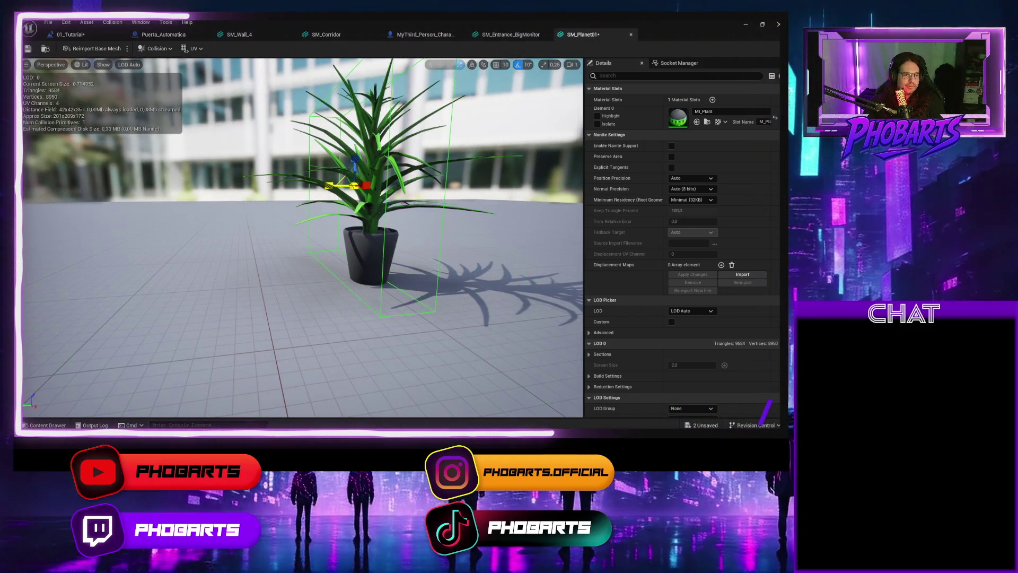
mouse_move(357, 182)
mouse_down()
mouse_move(356, 166)
mouse_move(352, 205)
mouse_up()
key(w)
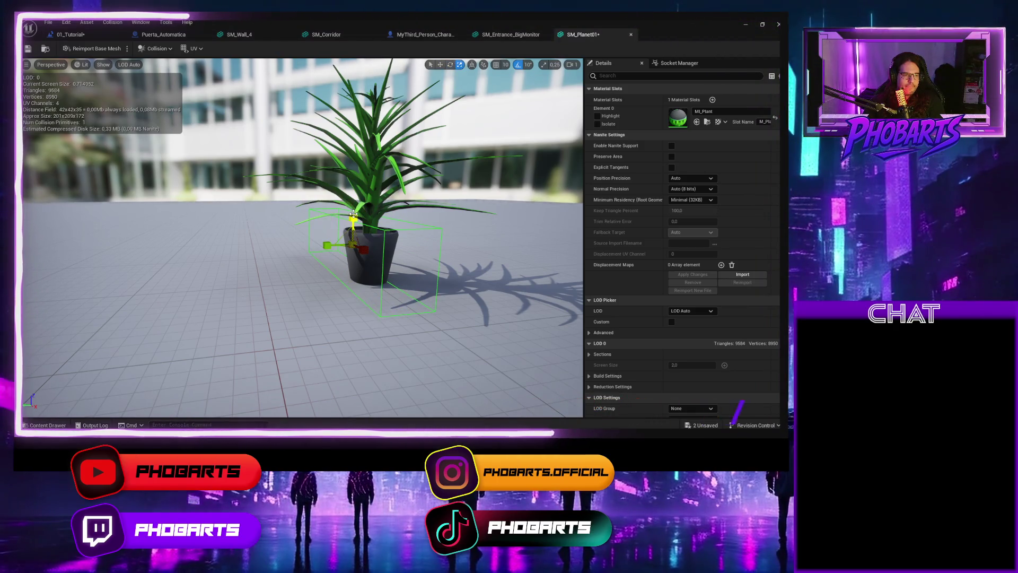
Step: Orbit around the pot to check the box fit, then return to the lounge in the level
mouse_move(353, 223)
mouse_down()
mouse_move(276, 250)
mouse_move(318, 228)
mouse_move(259, 184)
mouse_move(257, 198)
mouse_move(281, 221)
mouse_up()
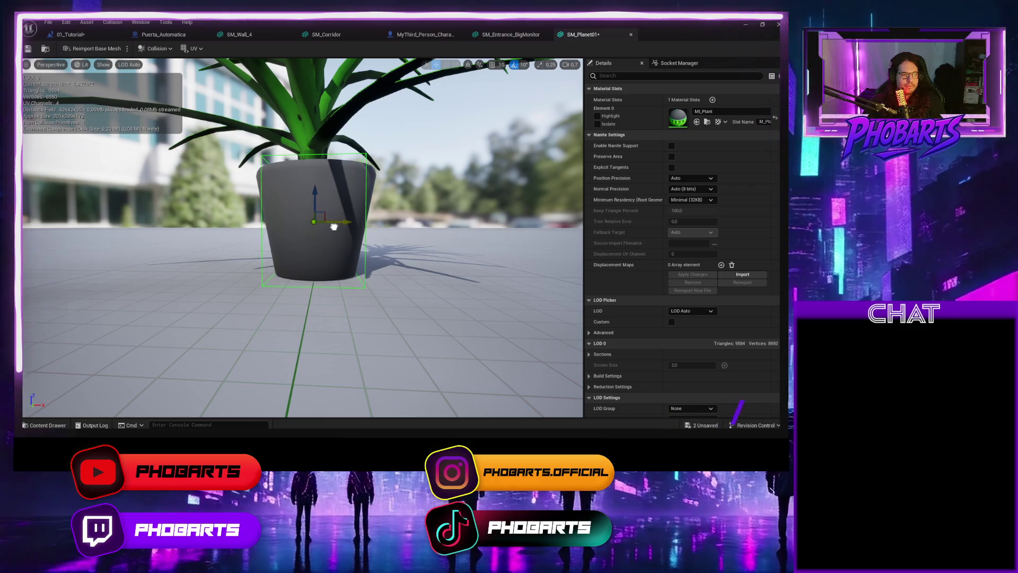
mouse_move(334, 230)
mouse_down()
mouse_move(240, 244)
mouse_move(295, 241)
mouse_up()
key(e)
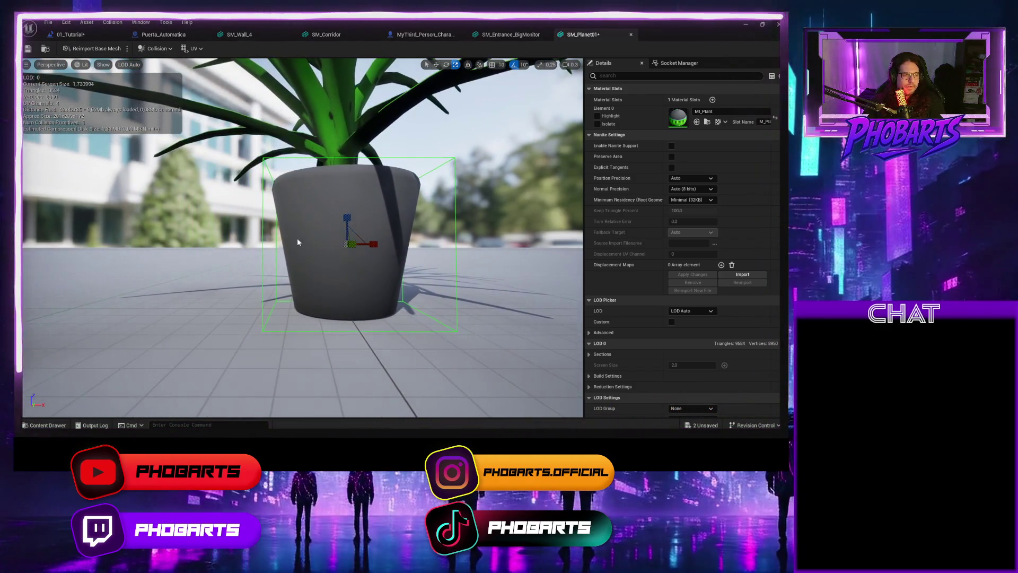
mouse_move(374, 246)
mouse_down()
mouse_move(361, 243)
mouse_move(395, 243)
mouse_up()
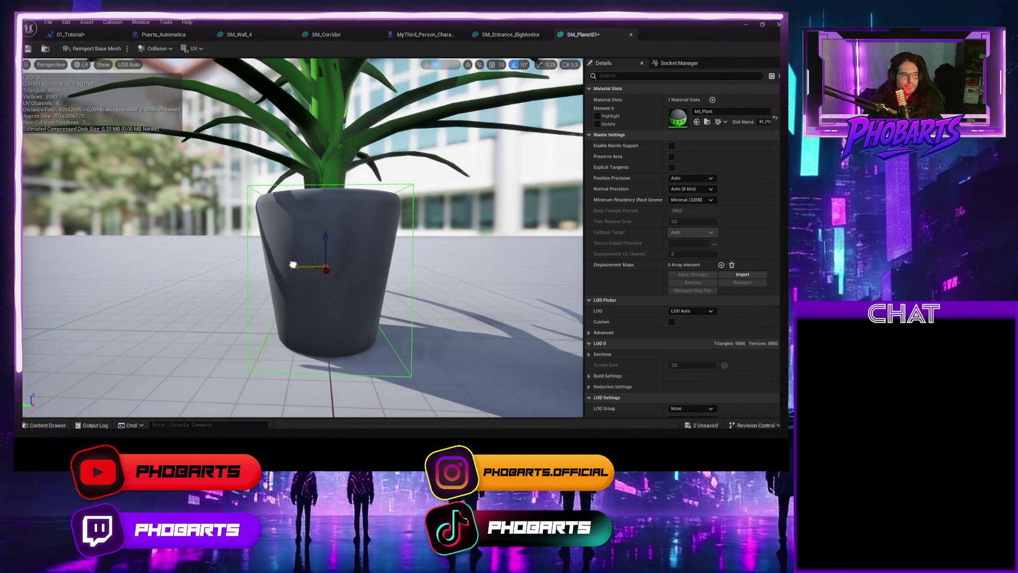
mouse_move(294, 264)
mouse_down()
mouse_move(306, 265)
mouse_move(305, 287)
mouse_up()
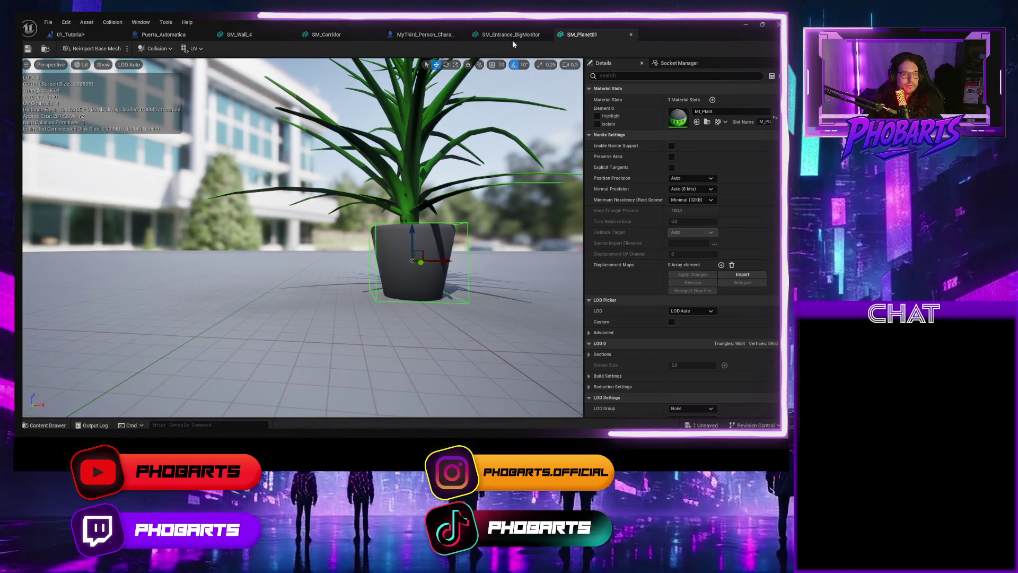
click(746, 24)
mouse_move(373, 187)
mouse_down()
mouse_move(365, 204)
mouse_move(373, 188)
mouse_up()
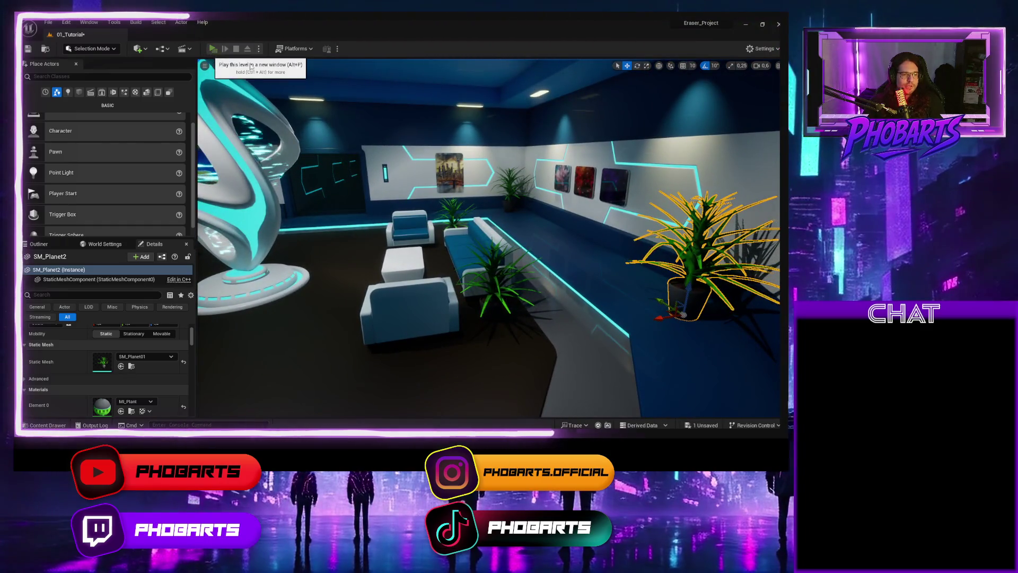
Step: Start a standalone play test and walk the gallery corridor, bumping into the plants to test collision
click(213, 48)
key(w)
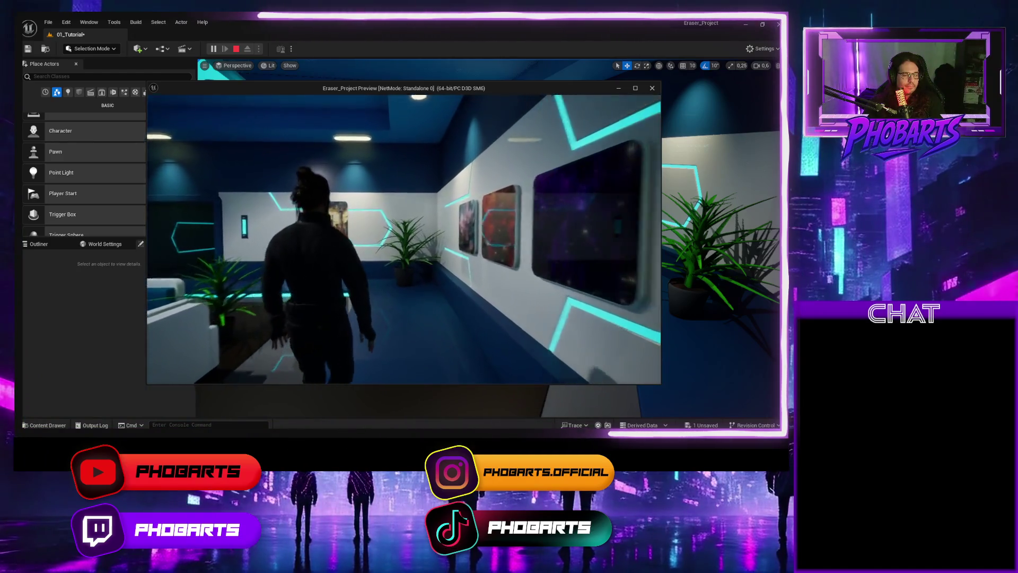
key(s)
key(w)
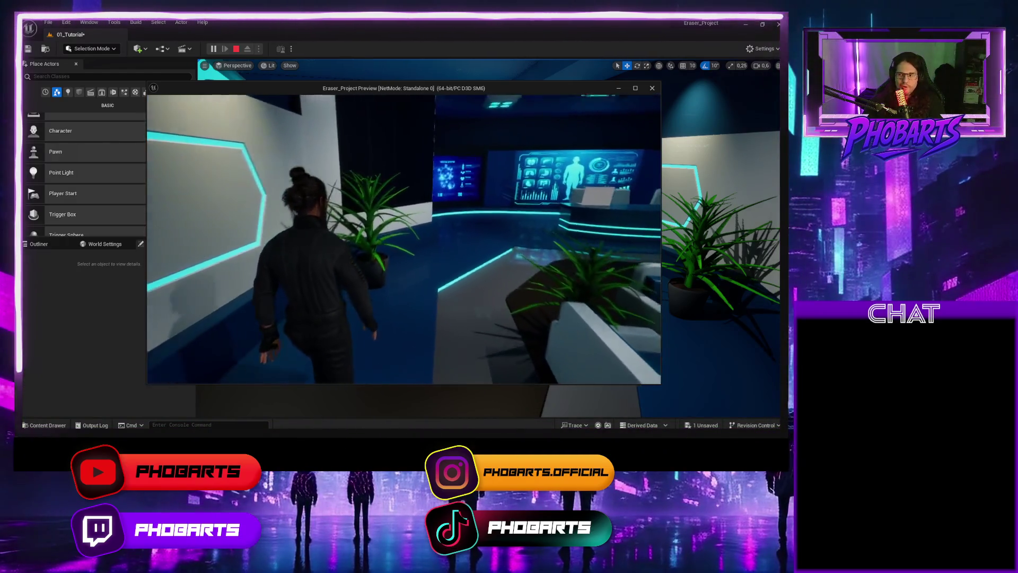
key(w)
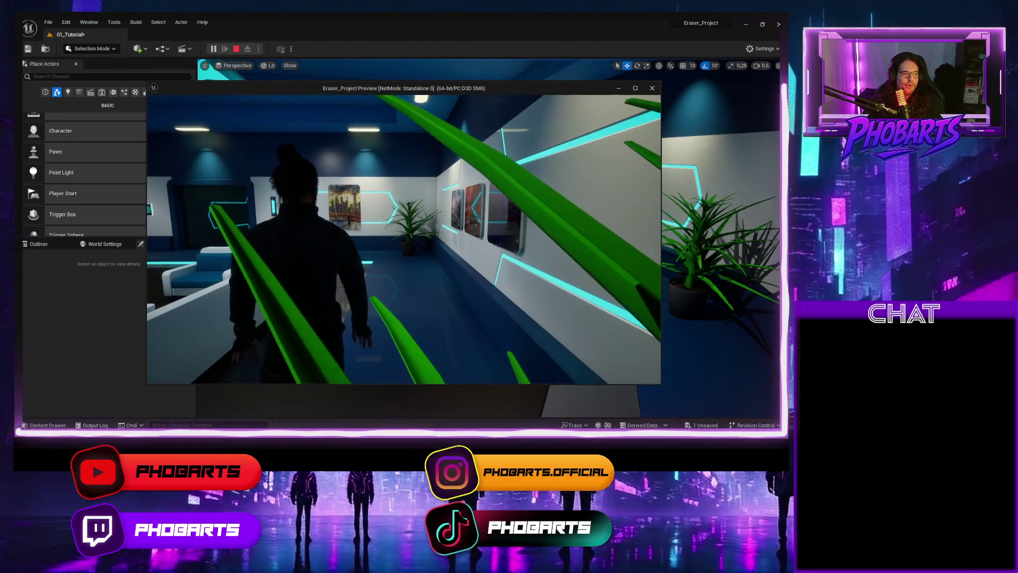
key(s)
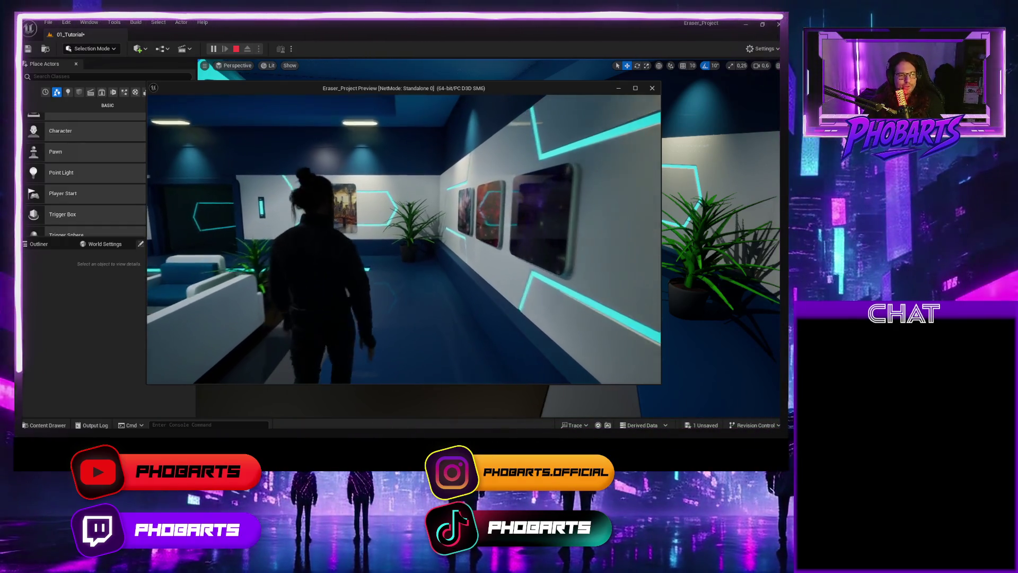
key(w)
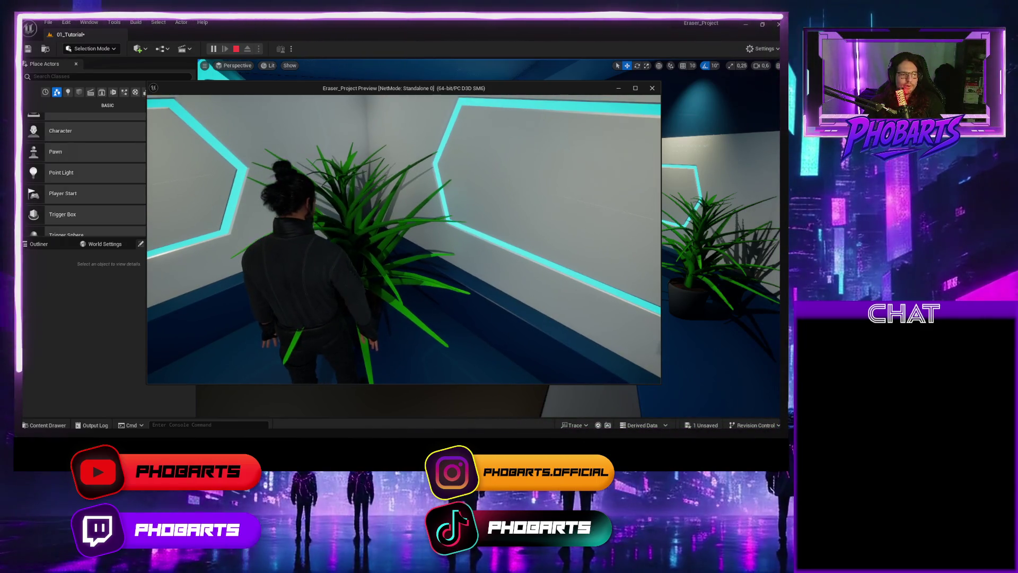
key(s)
key(w)
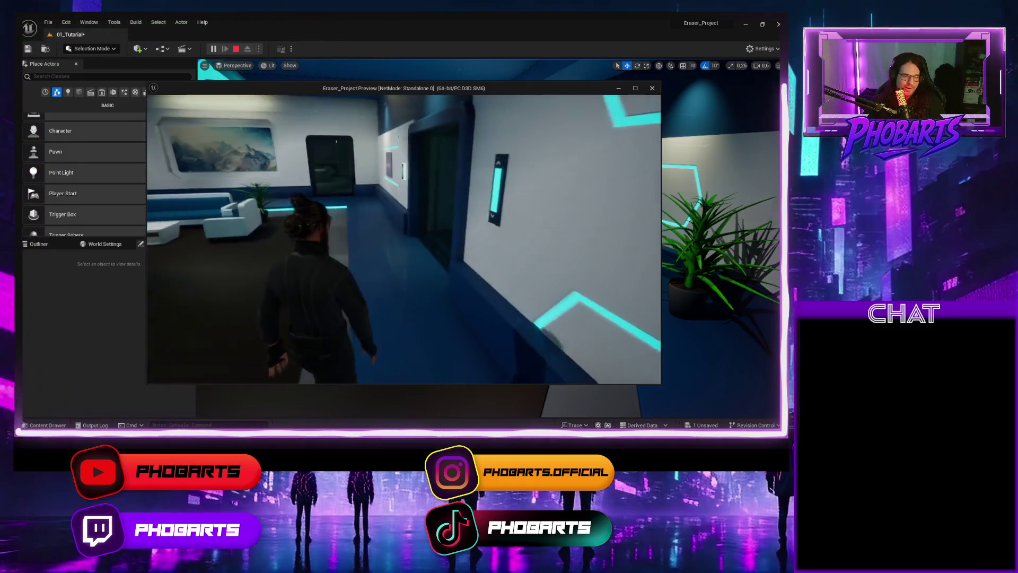
Step: Walk past the lounge bench and sofa to the potted plant, wall screens and glowing sculpture
key(w)
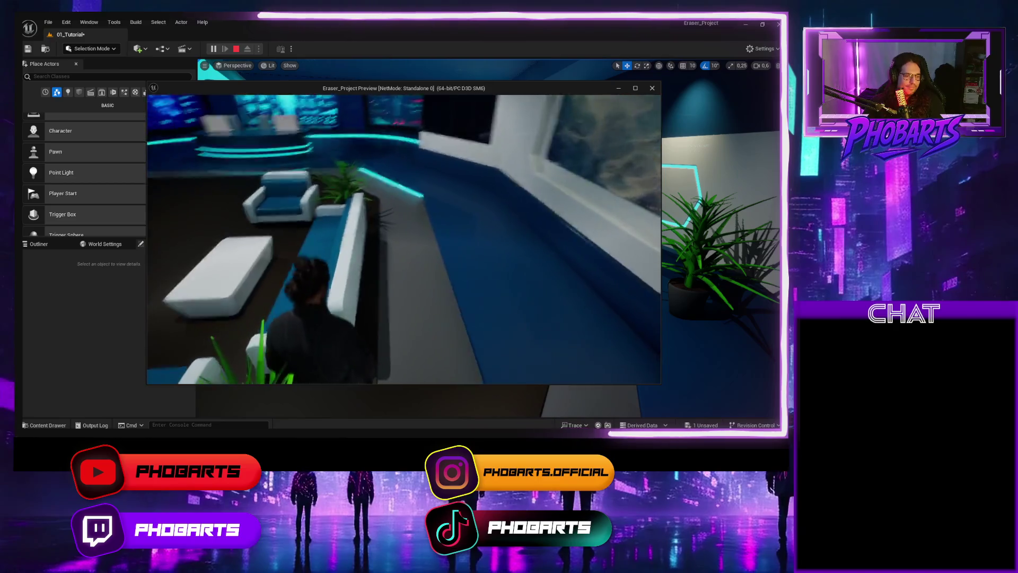
key(w)
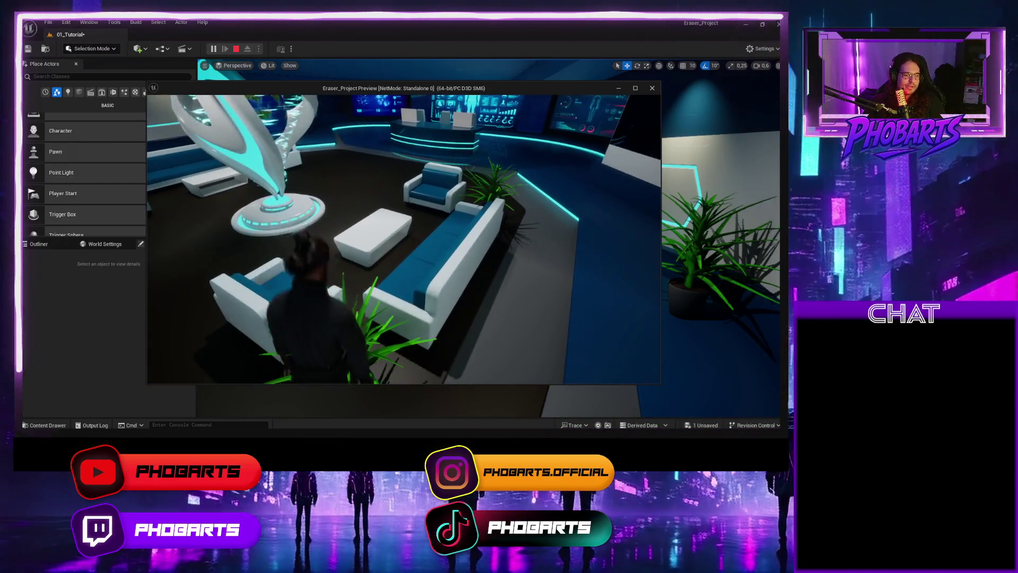
key(w)
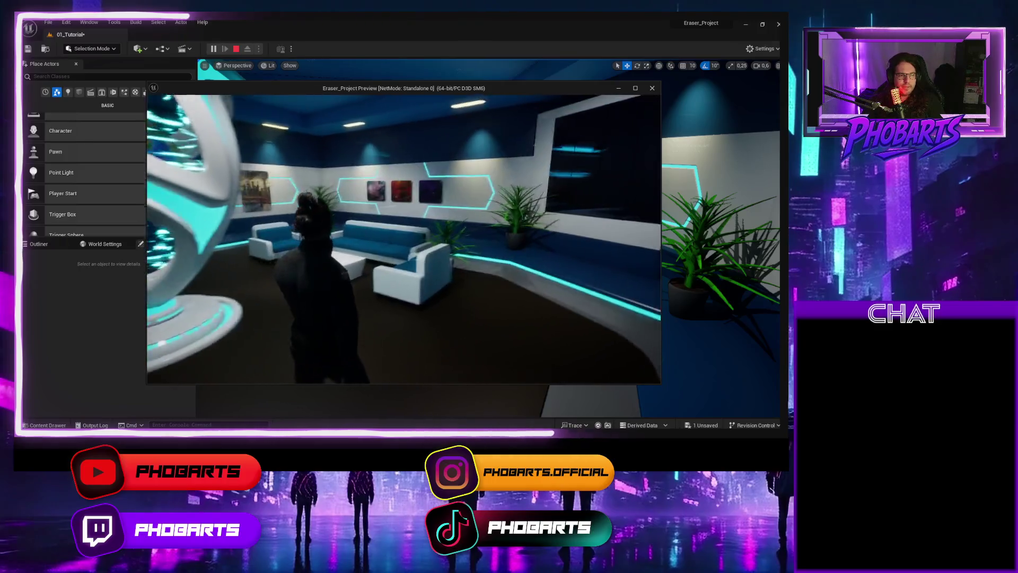
key(w)
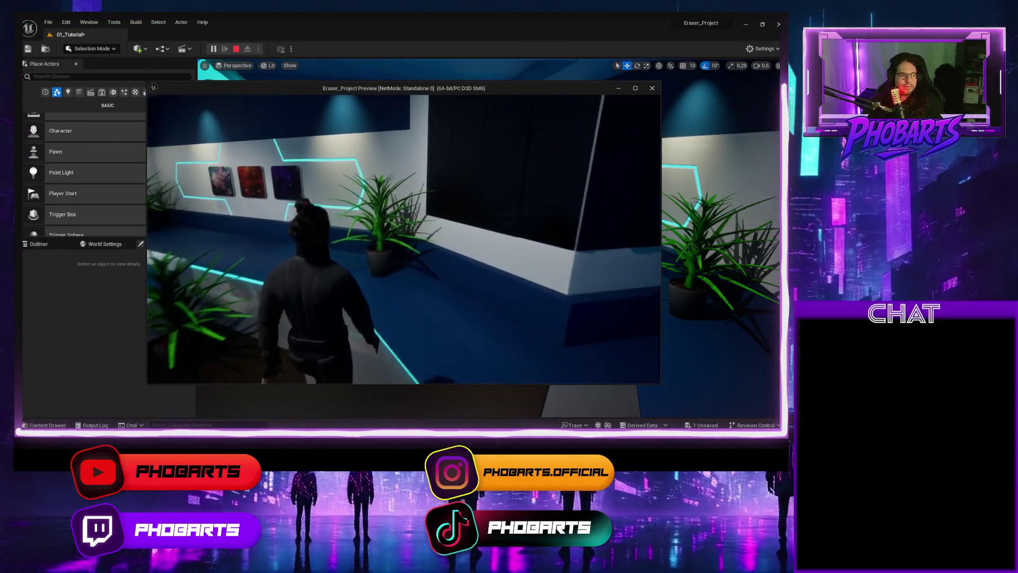
key(w)
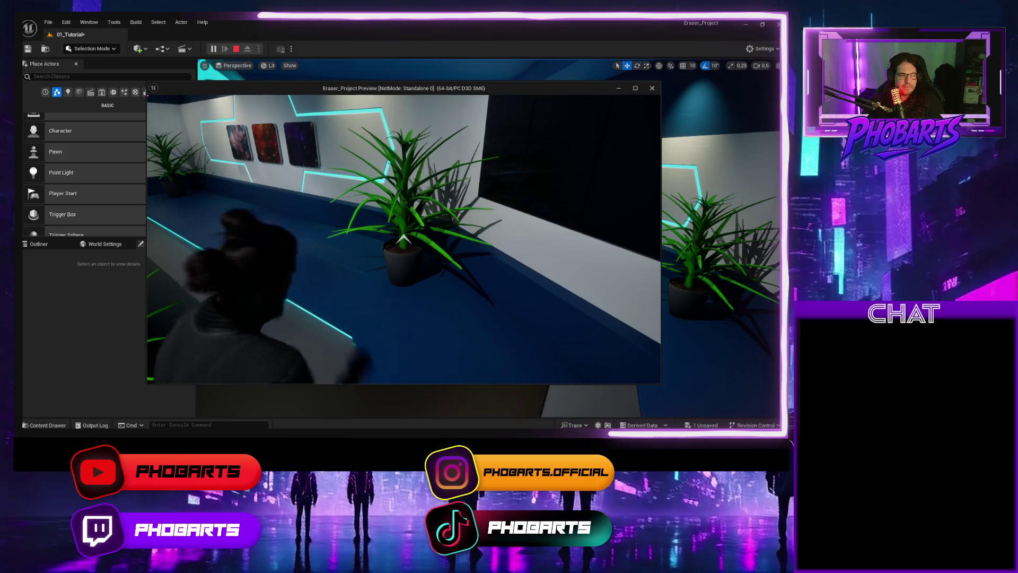
key(w)
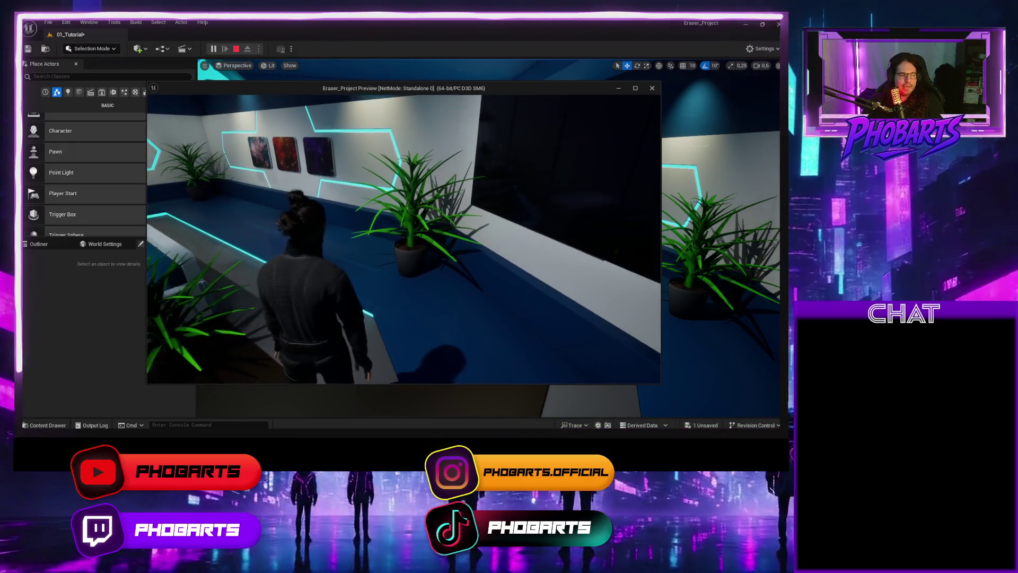
key(w)
key(w)
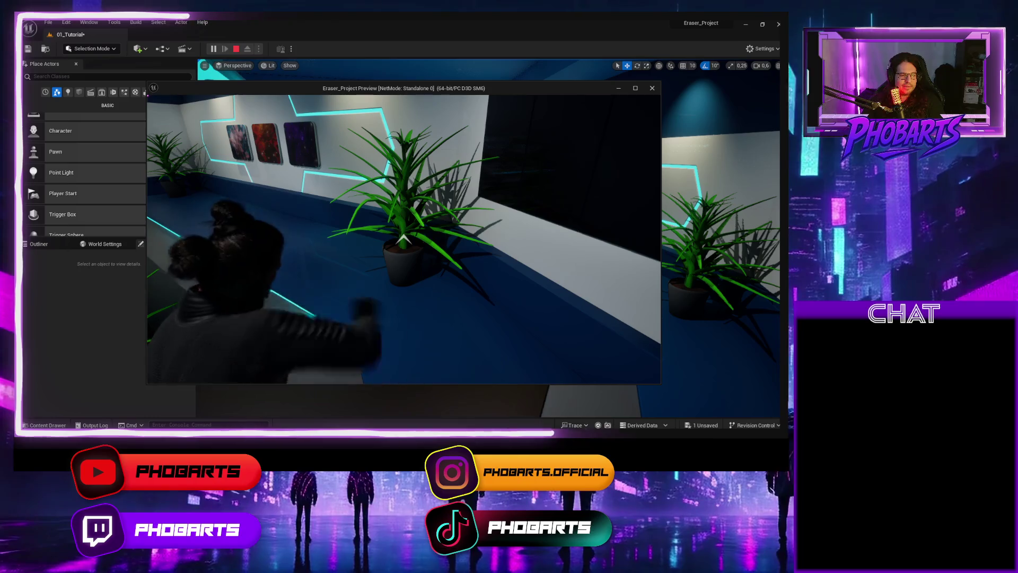
key(w)
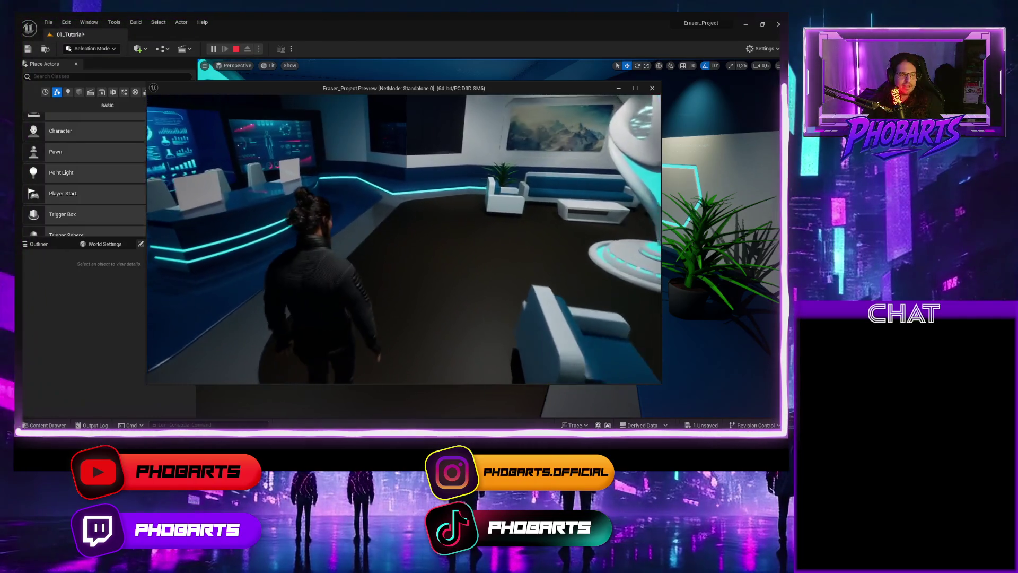
key(w)
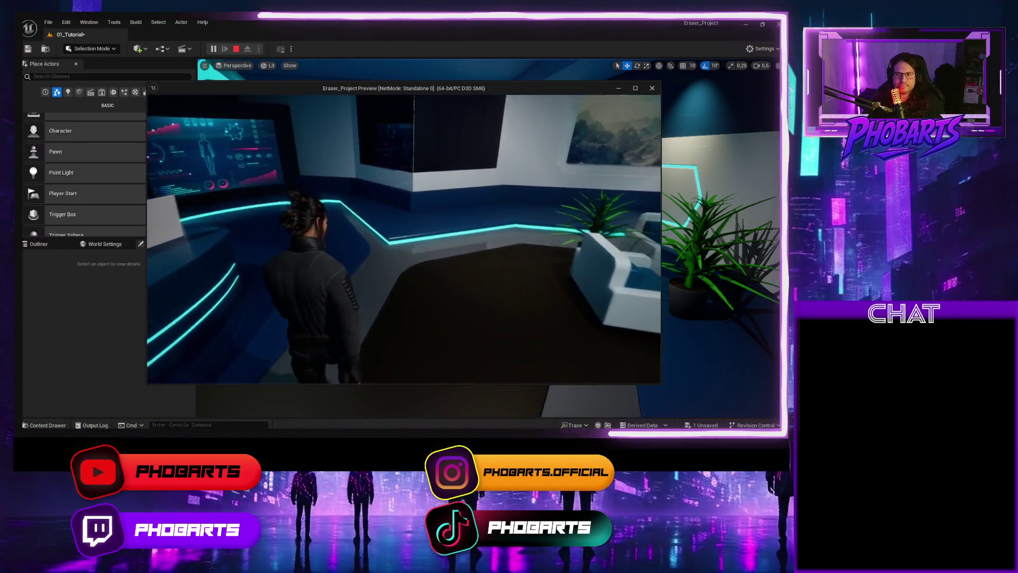
key(w)
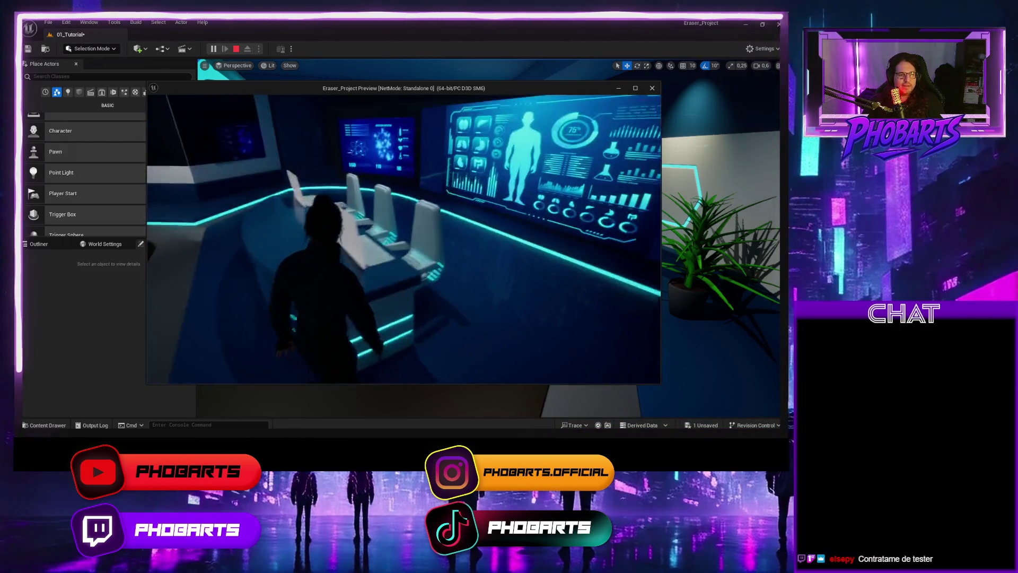
key(w)
key(w)
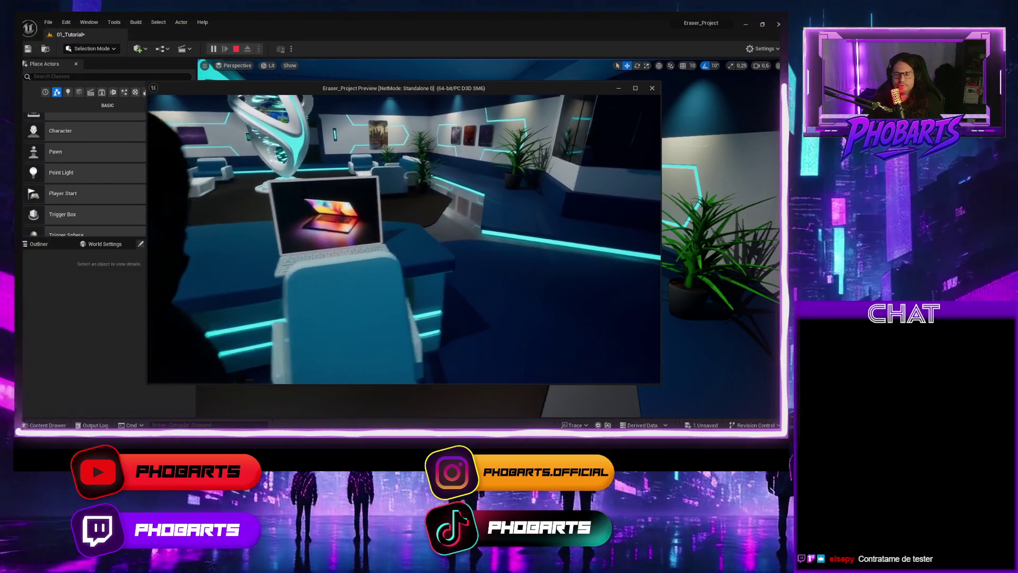
key(w)
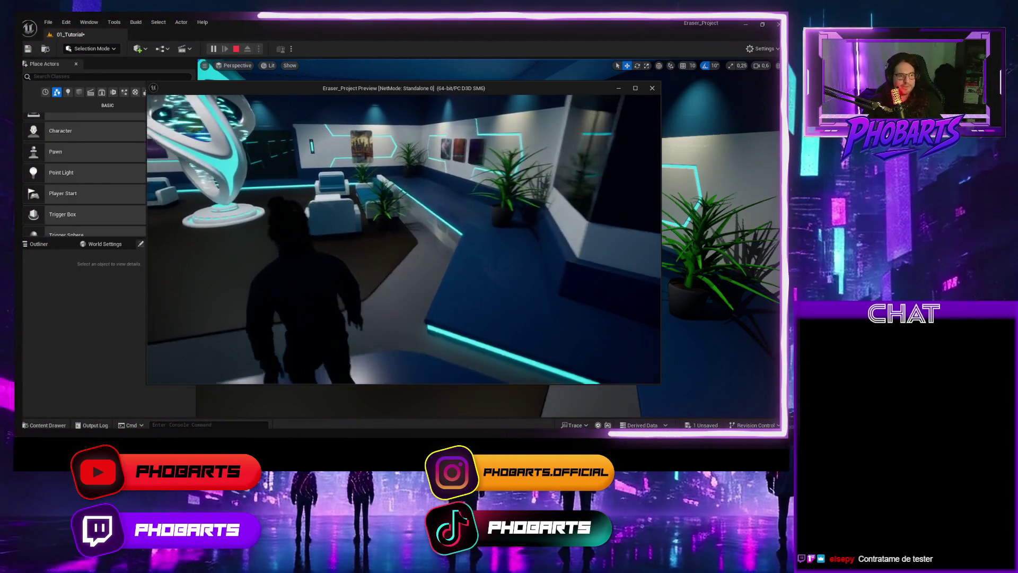
key(w)
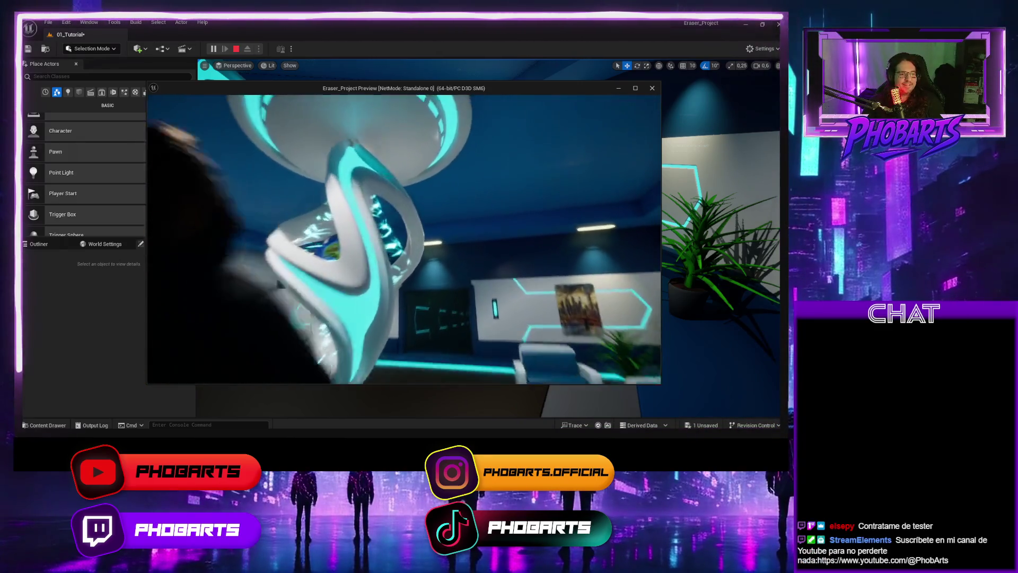
key(w)
key(w)
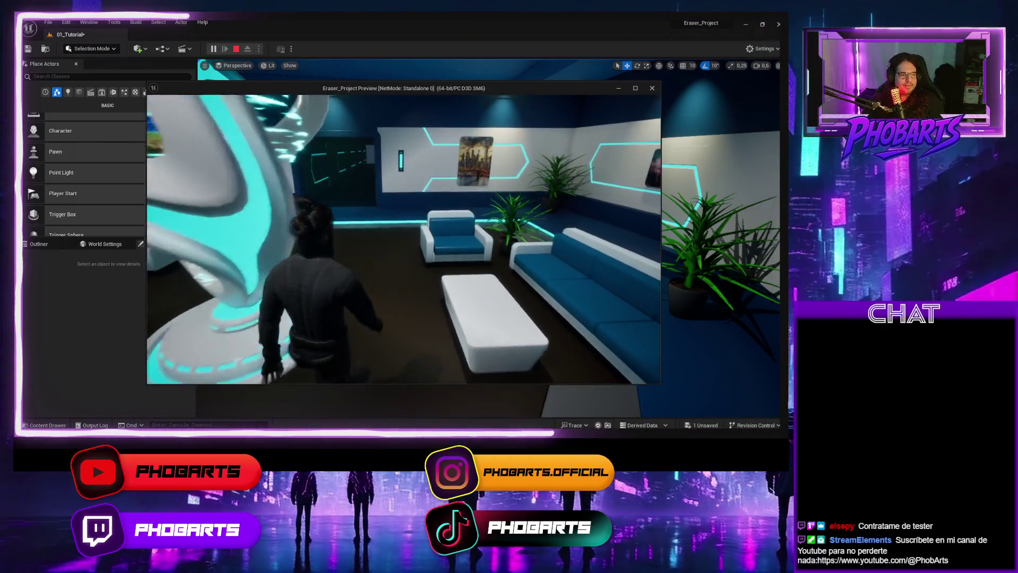
key(w)
key(w)
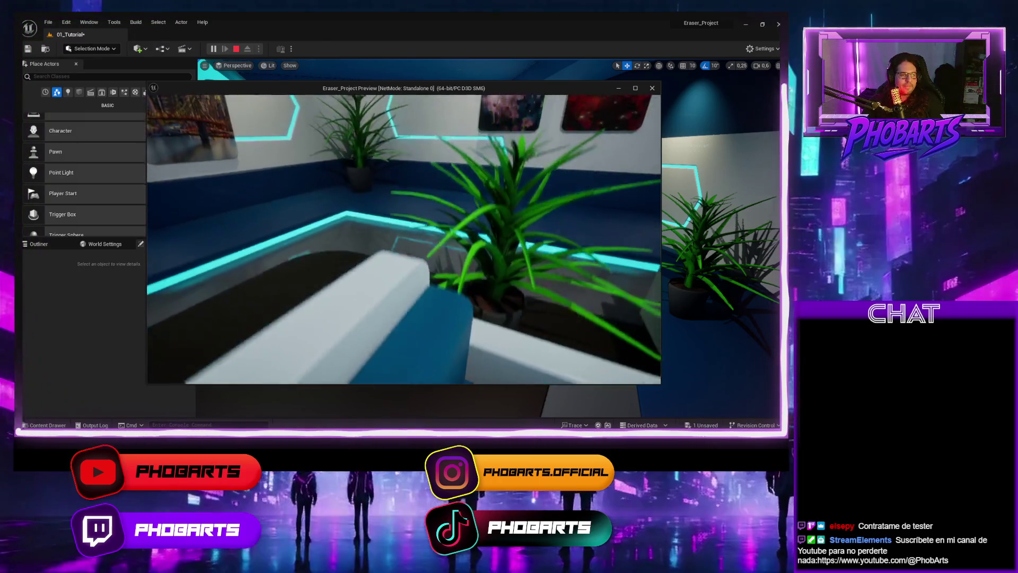
key(w)
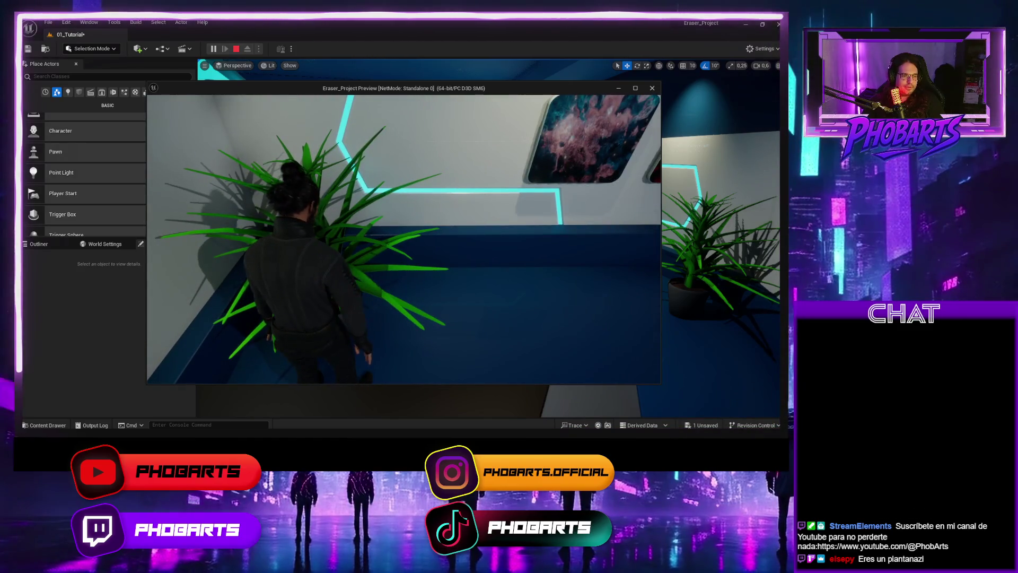
Step: Walk back down the corridor and across the lounge past the sofa toward the poster wall
key(w)
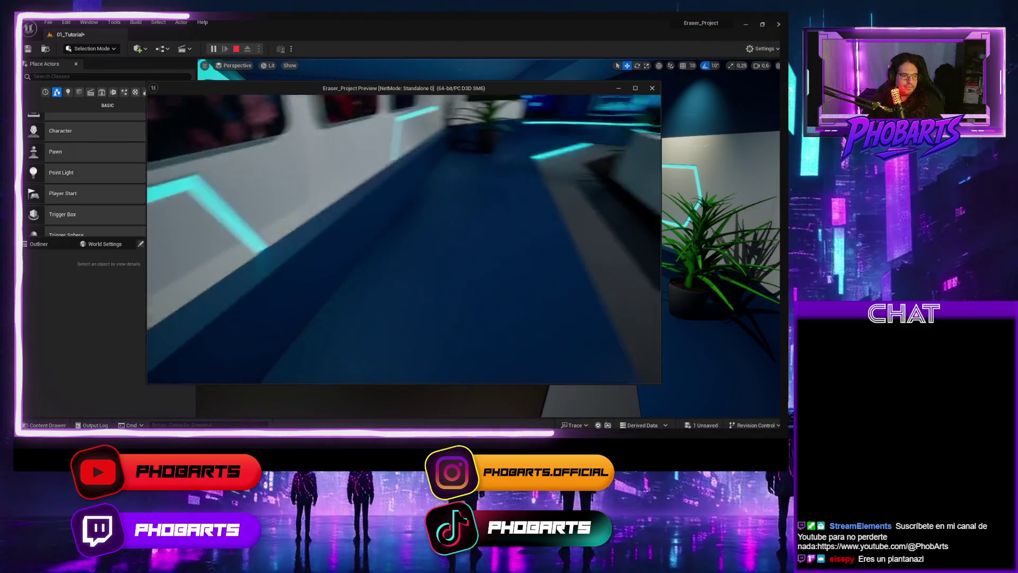
key(w)
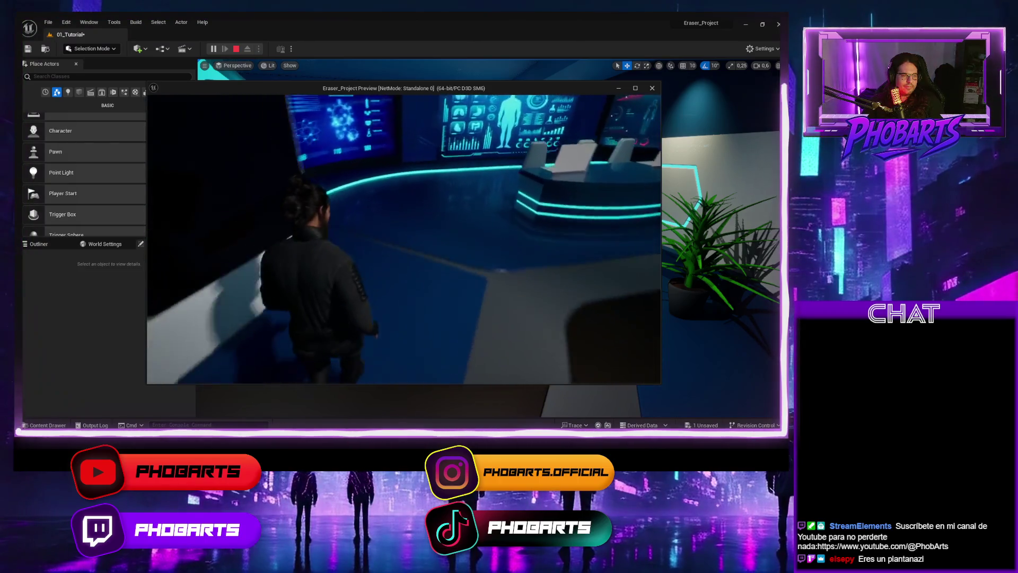
key(w)
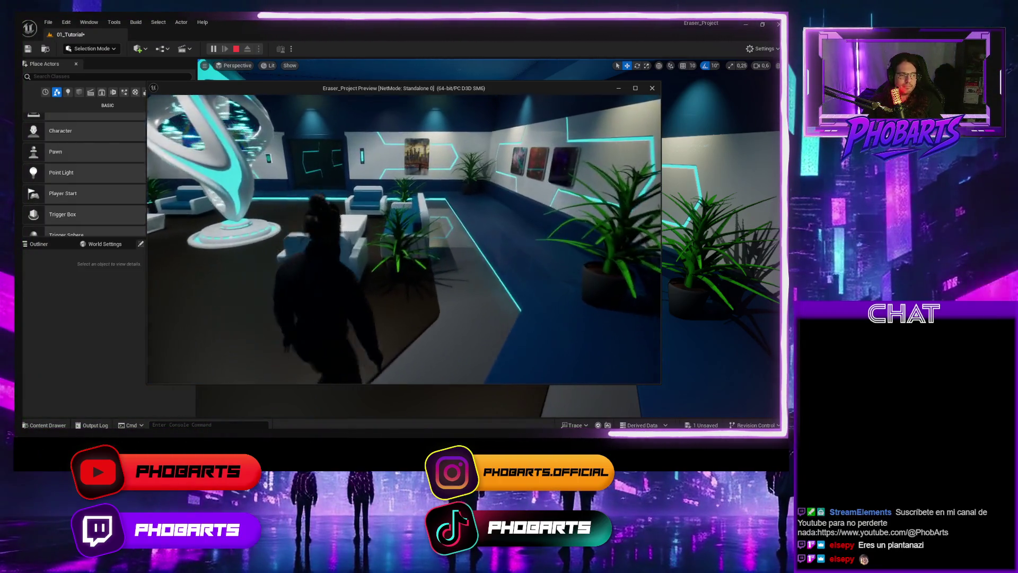
key(w)
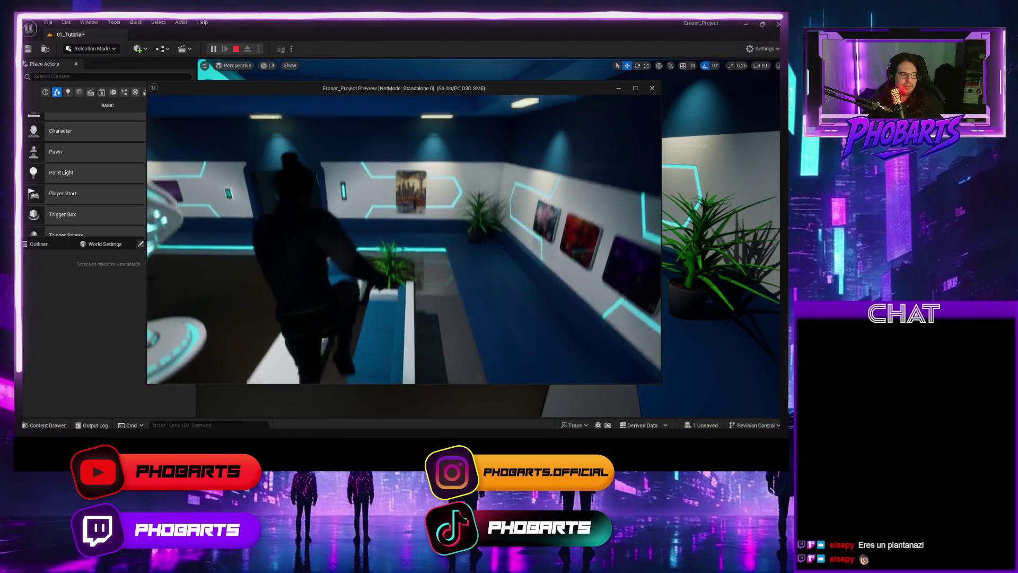
key(w)
key(w)
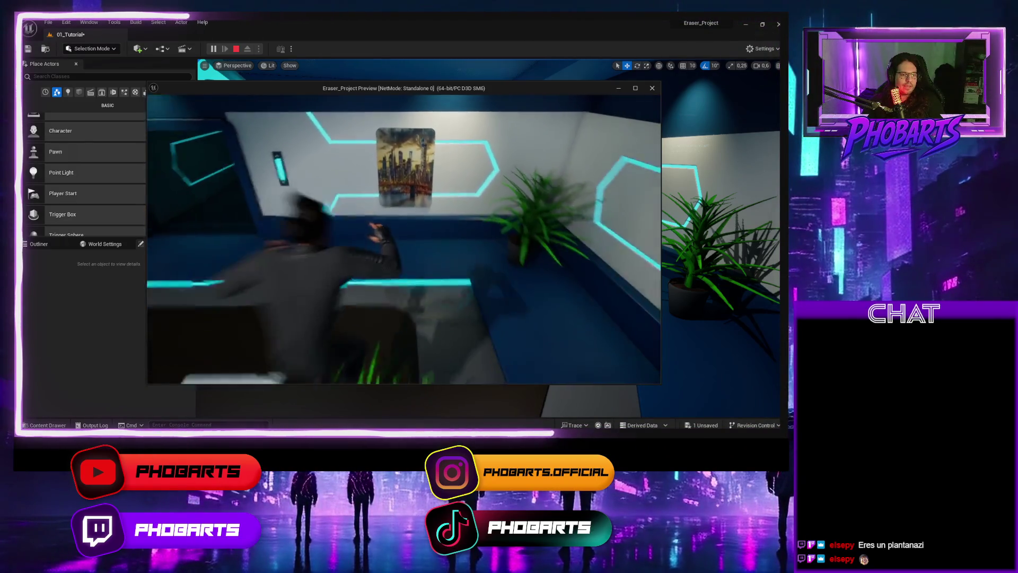
key(w)
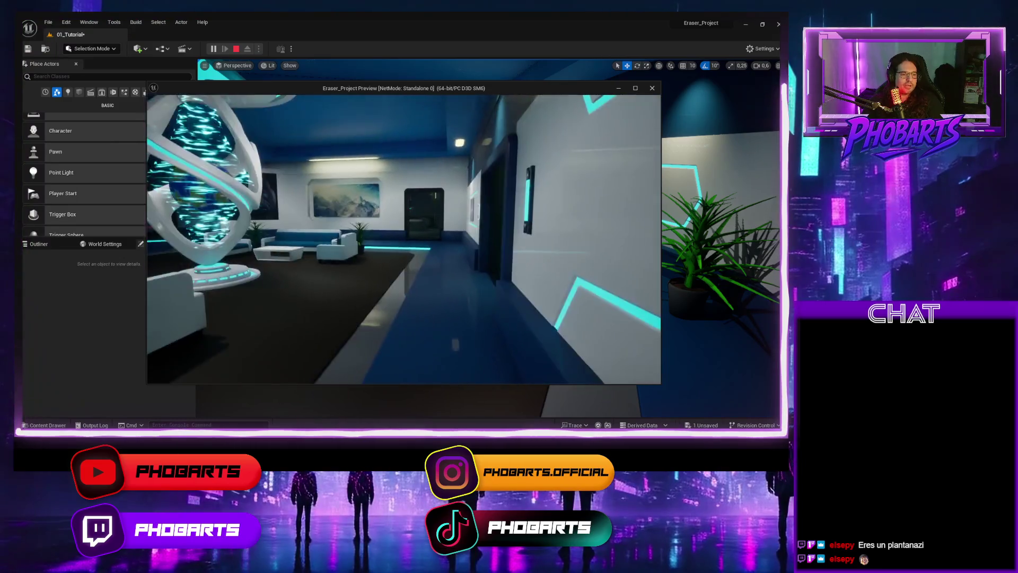
key(w)
key(w)
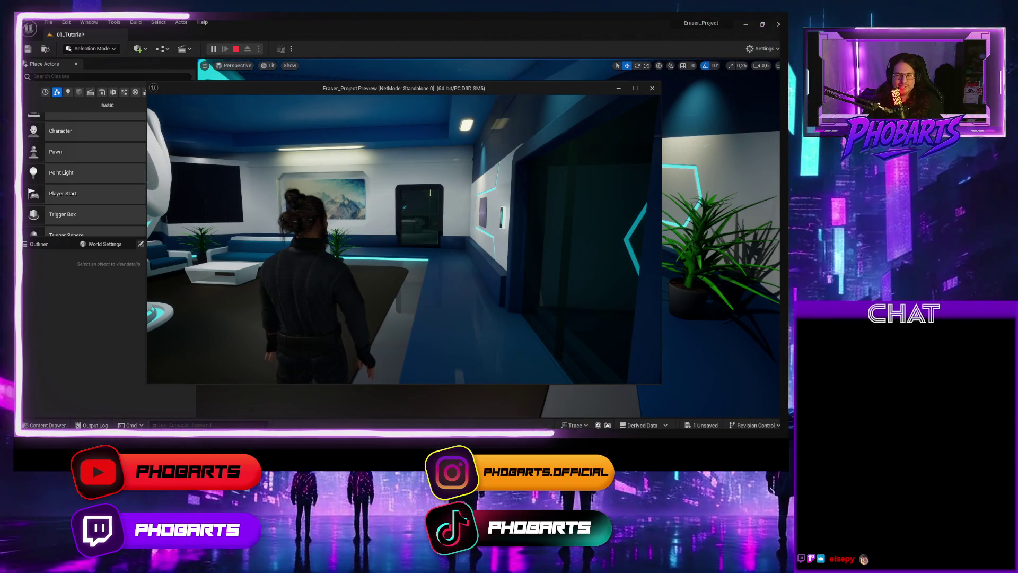
key(w)
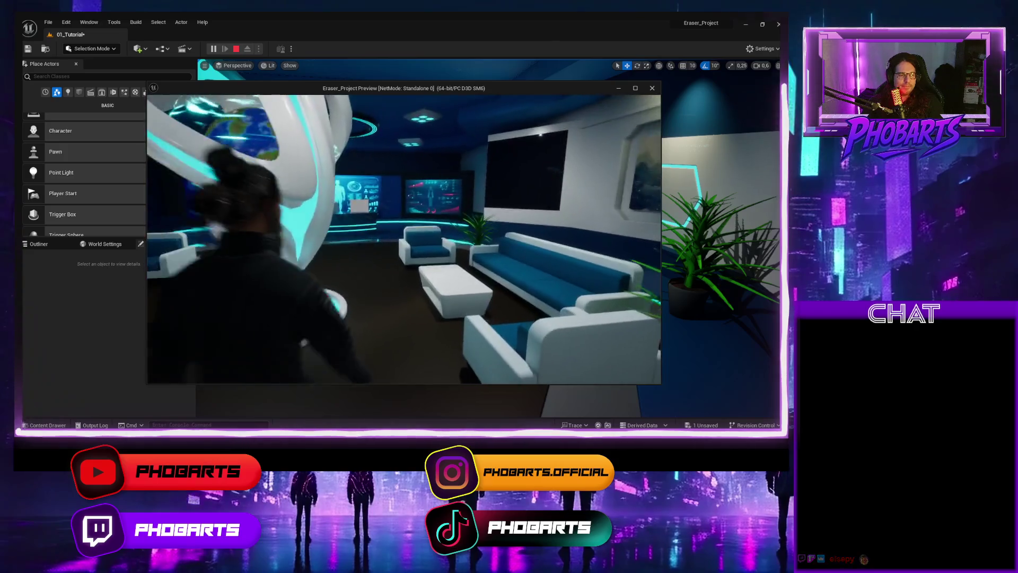
Step: Walk to the desks, past the sculpture, and down the neon corridor to the glass doorway, then stop playing
key(w)
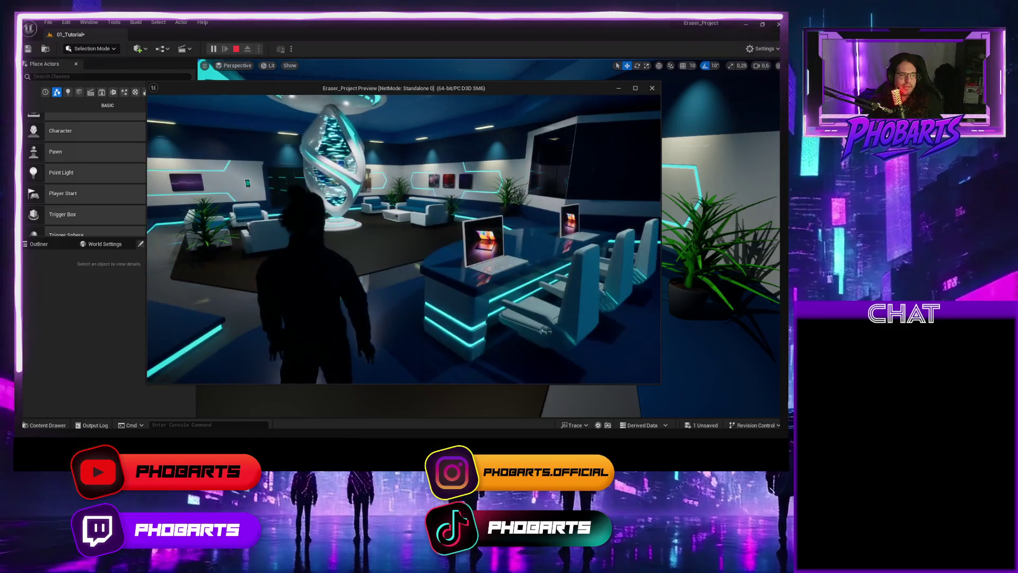
key(w)
key(w)
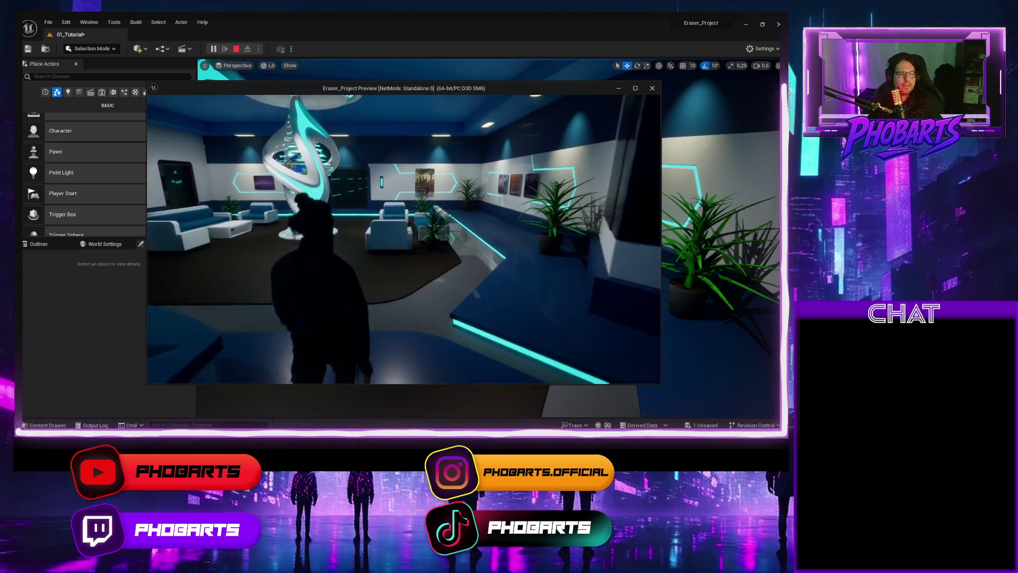
key(w)
key(w)
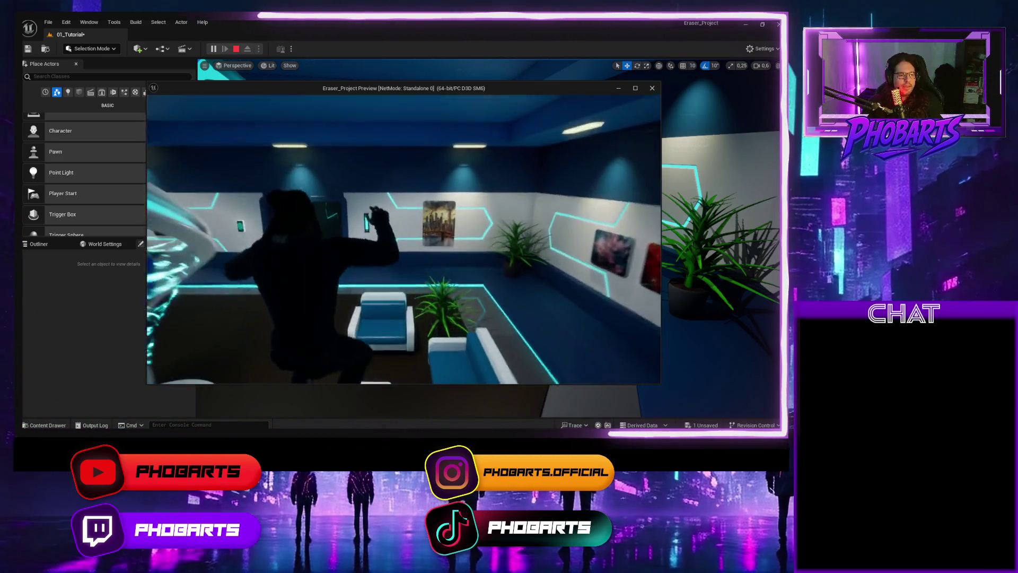
key(w)
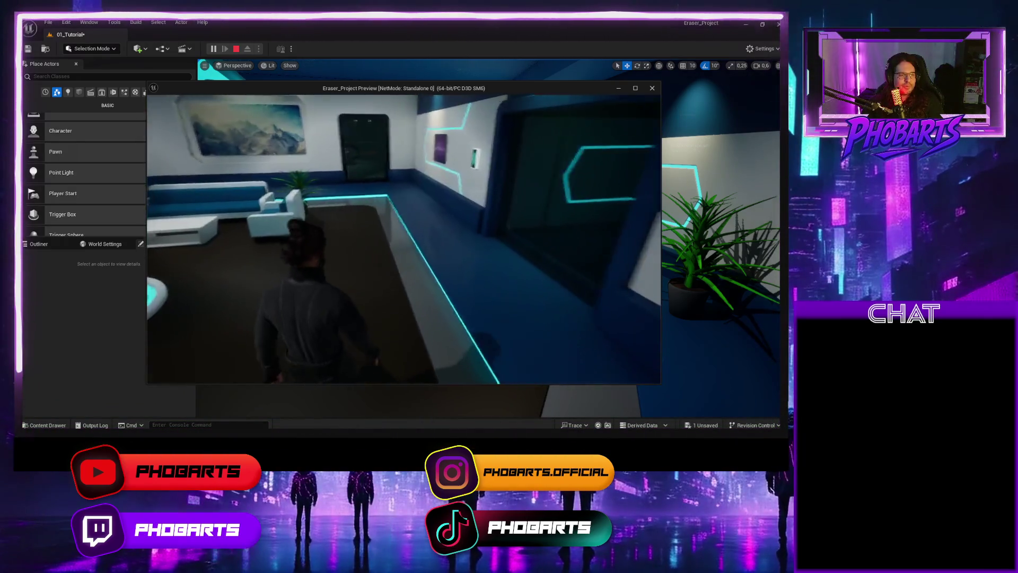
key(w)
key(w)
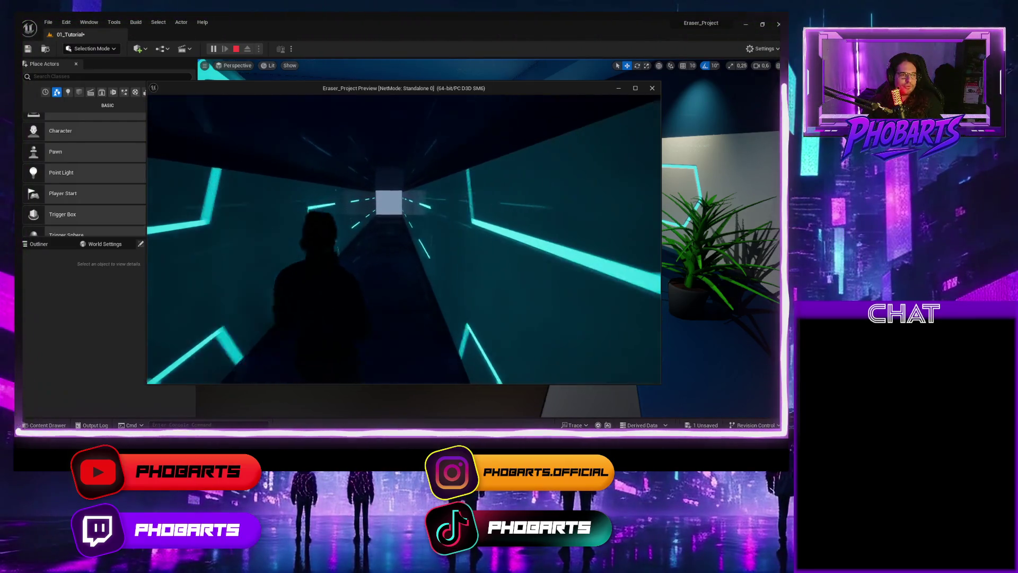
key(w)
key(w)
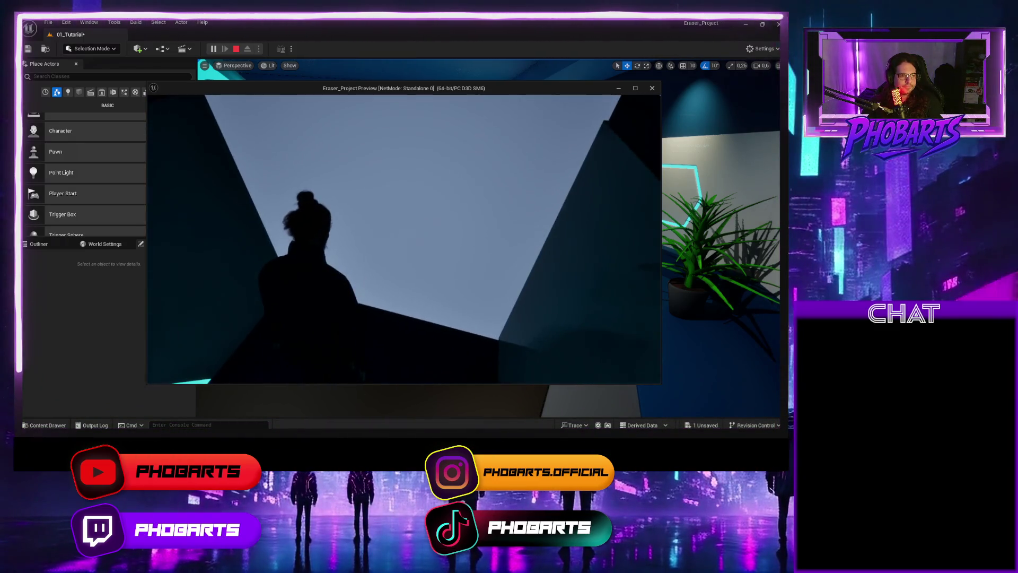
key(w)
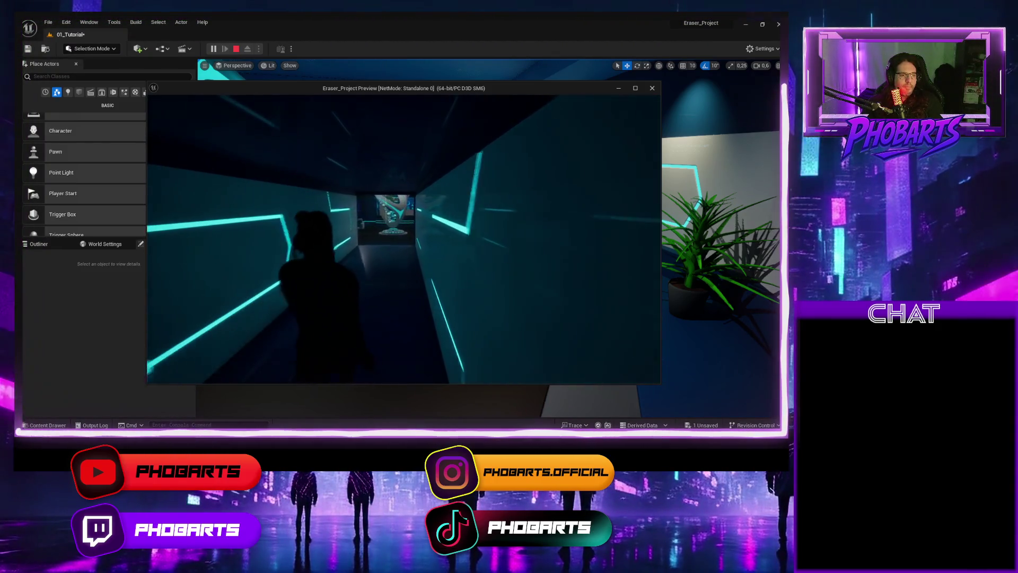
key(w)
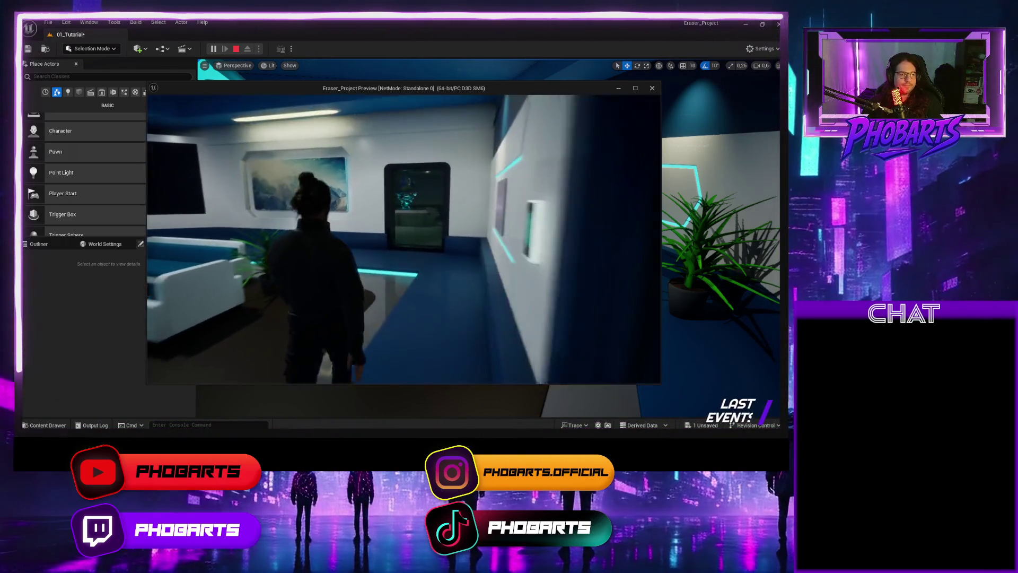
key(w)
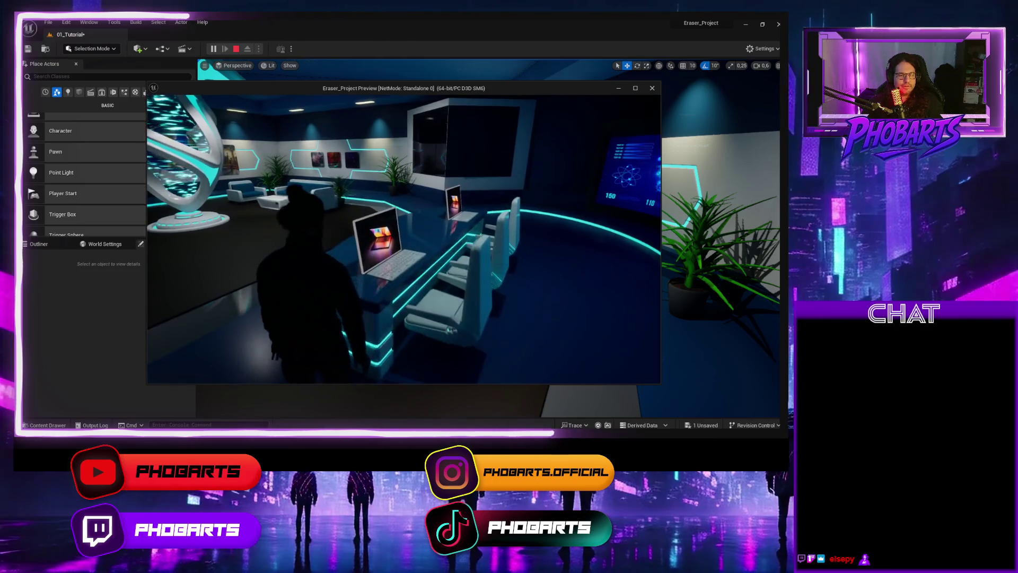
key(Escape)
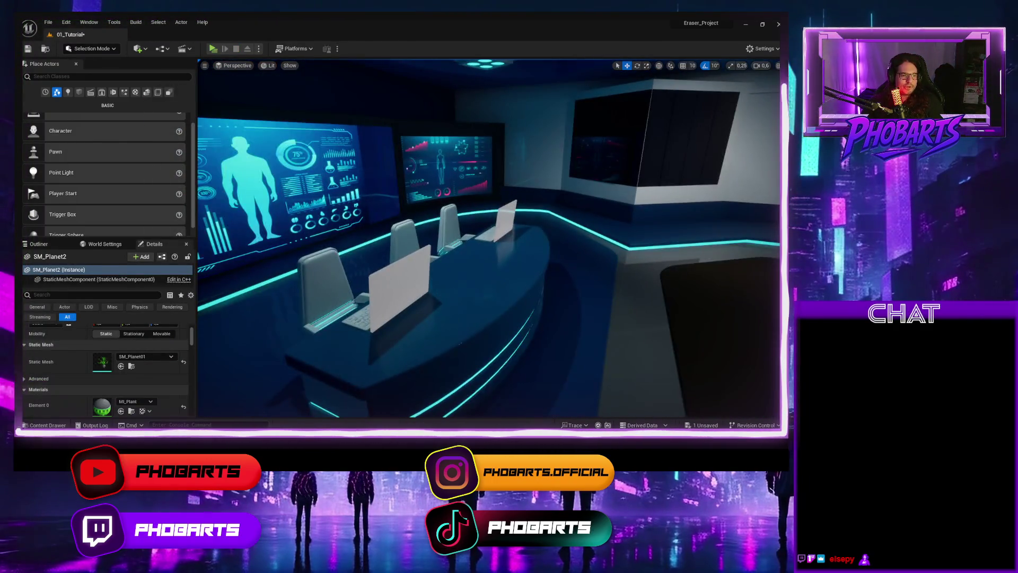
Step: Select the entrance middle table, browse to SM_Entrance_MiddleTable and open its mesh editor
click(436, 283)
click(321, 287)
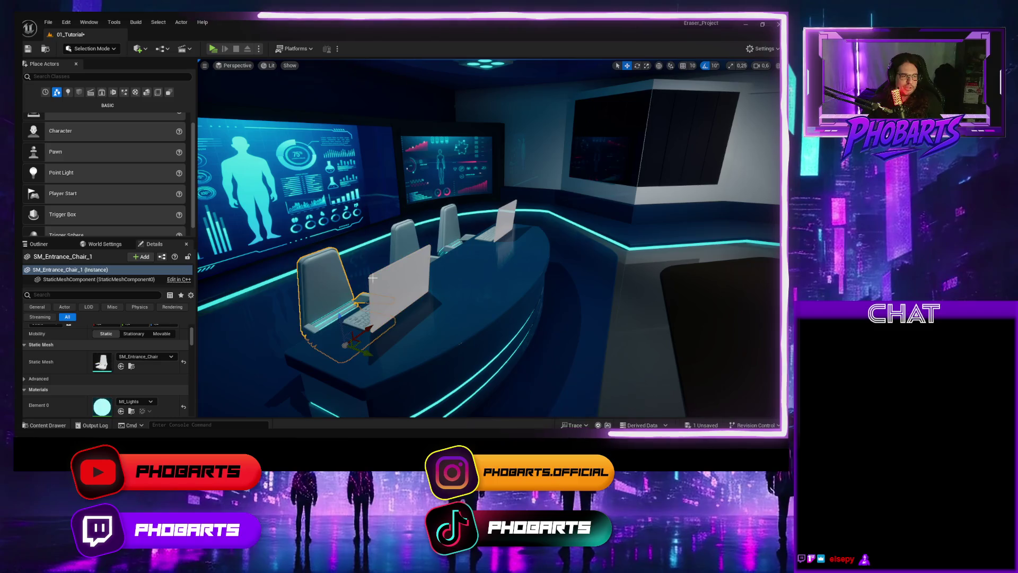
key(ctrl+z)
key(ctrl+b)
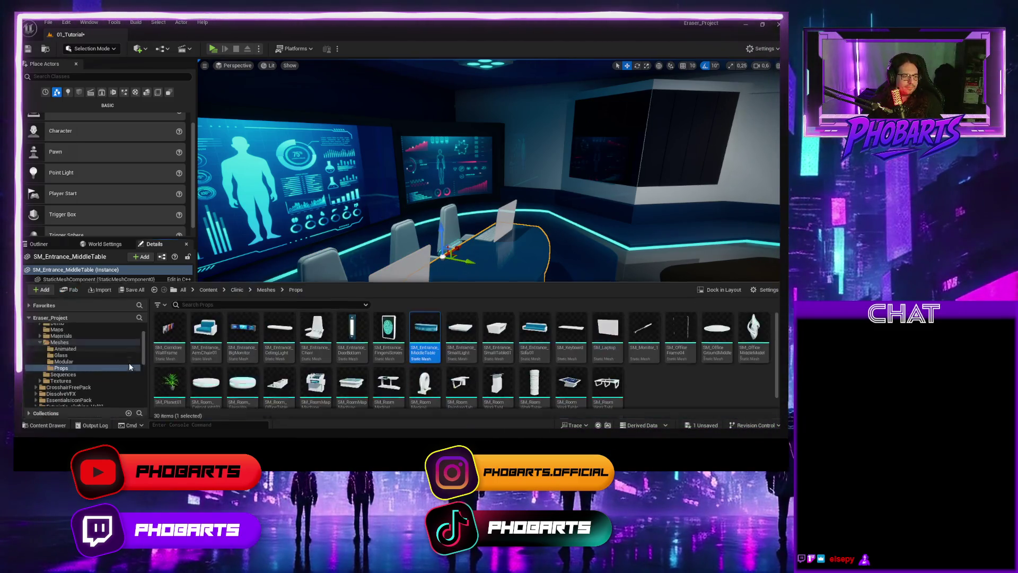
double_click(414, 322)
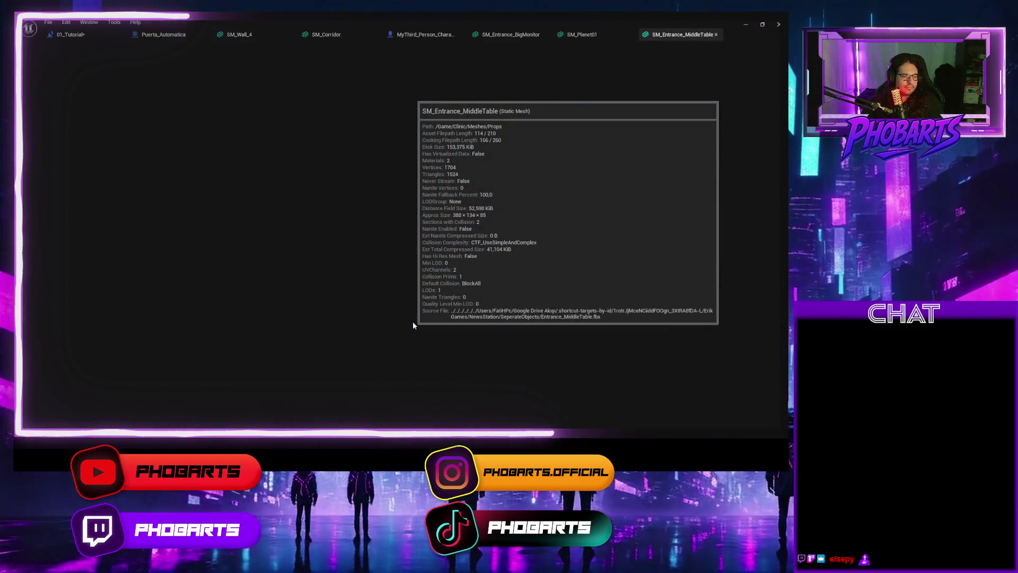
Step: Enable Show > Simple Collision and orbit around the table to inspect its collision hull
scroll(399, 314, down, 3)
drag(399, 314, 313, 278)
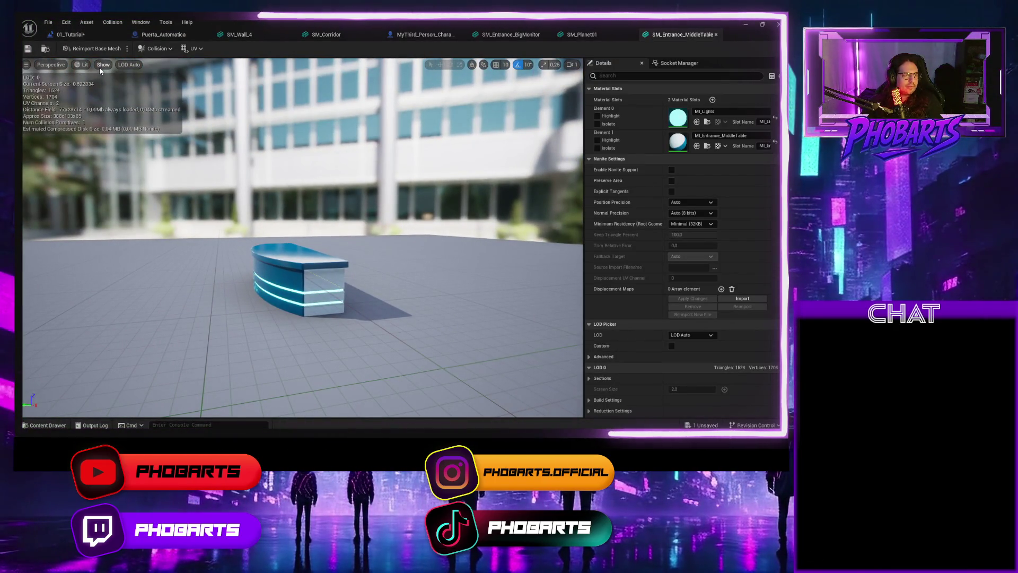
click(103, 64)
click(130, 178)
mouse_move(318, 276)
mouse_down()
mouse_move(255, 268)
mouse_move(227, 229)
mouse_up()
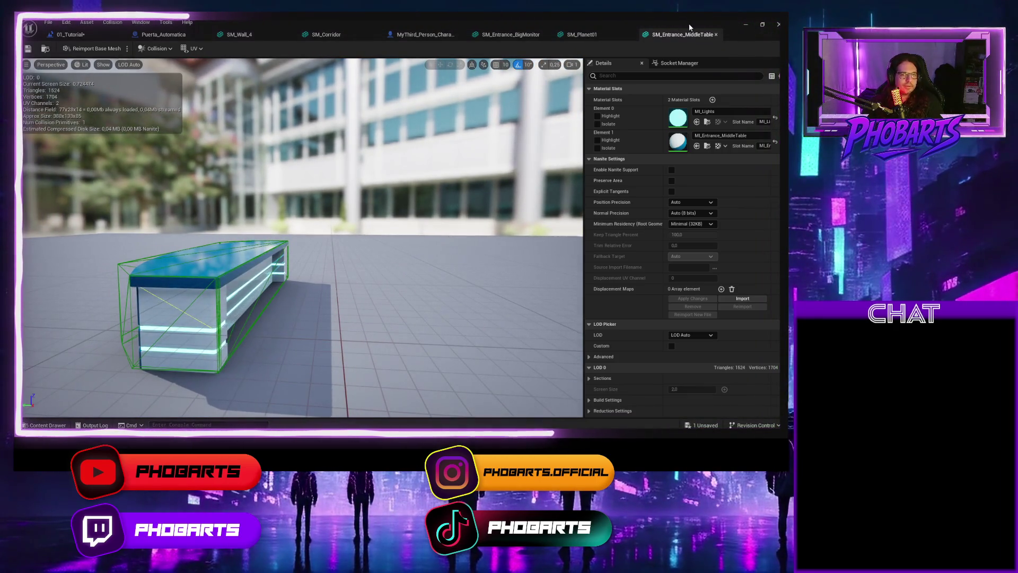
Step: Close the middle table, plant and big monitor mesh editors and return to the level viewport
click(716, 34)
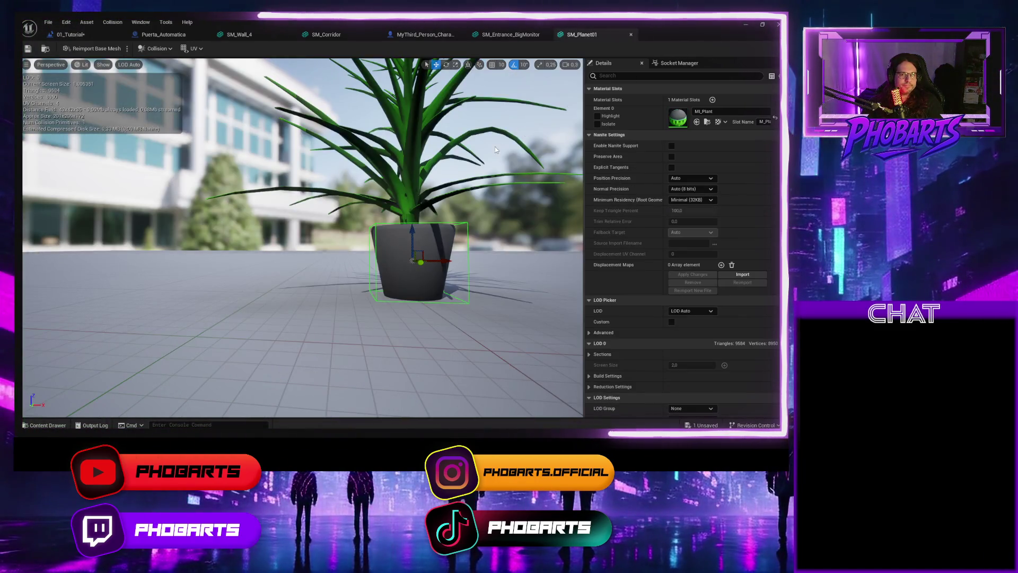
click(632, 35)
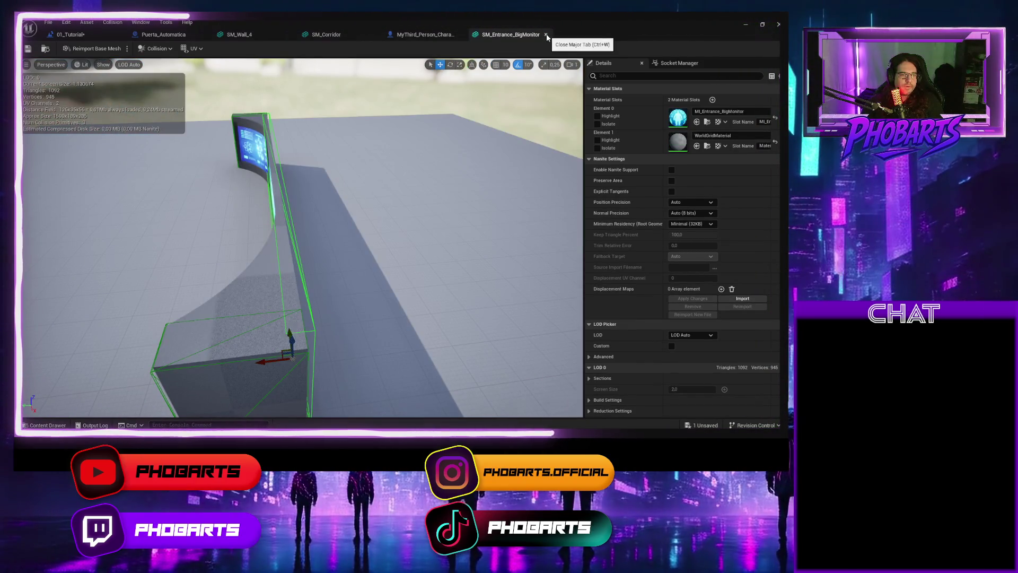
key(ctrl+w)
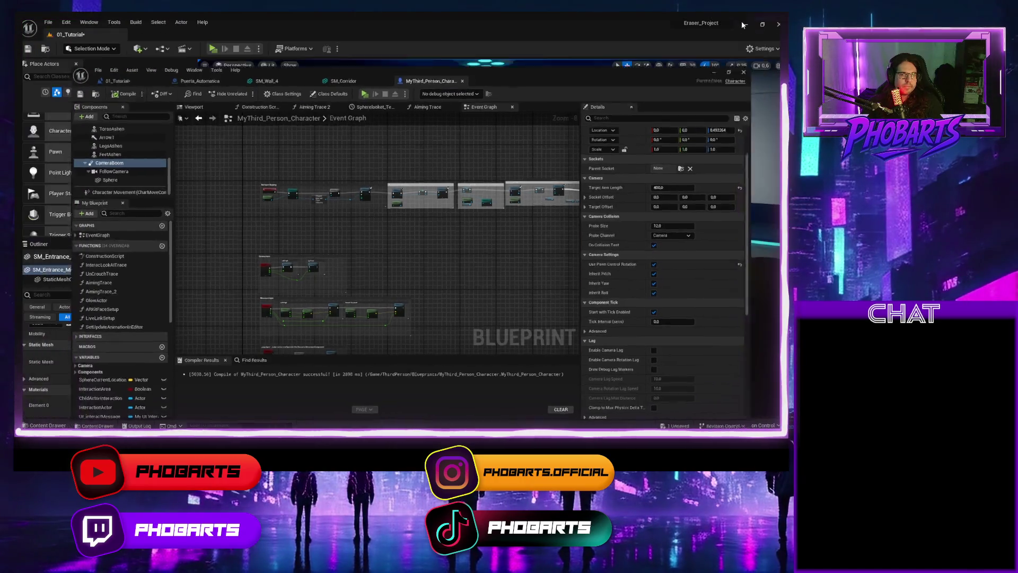
click(746, 24)
drag(332, 271, 222, 314)
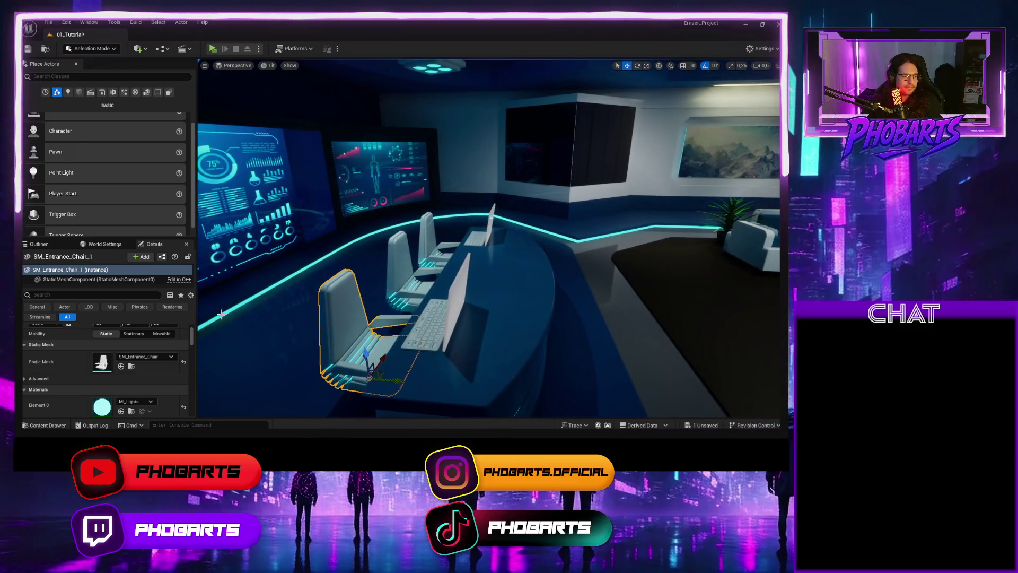
Step: Open SM_Entrance_Chair, show its simple collision hull and orbit around it, then close the editor
click(131, 366)
double_click(311, 330)
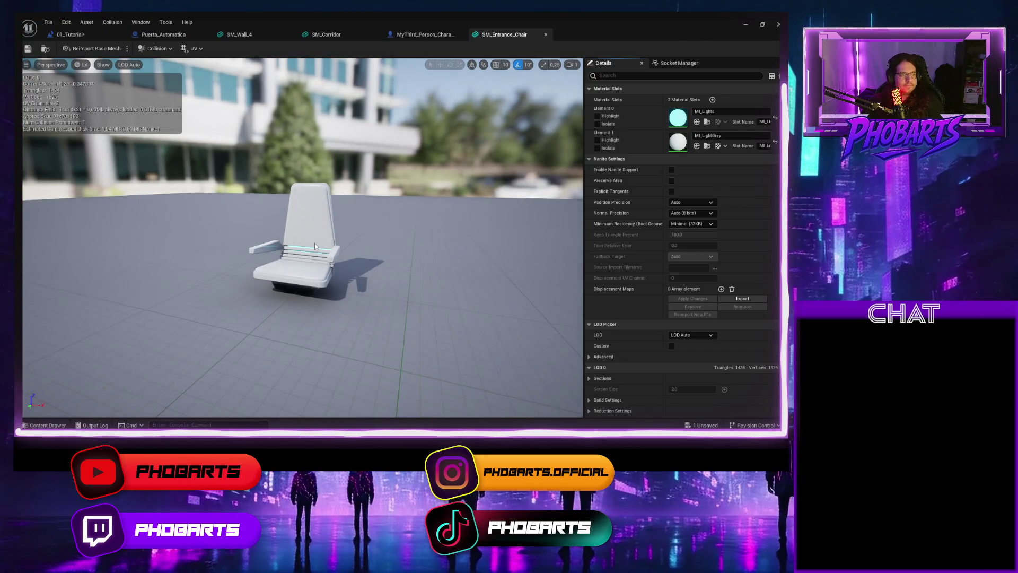
click(103, 64)
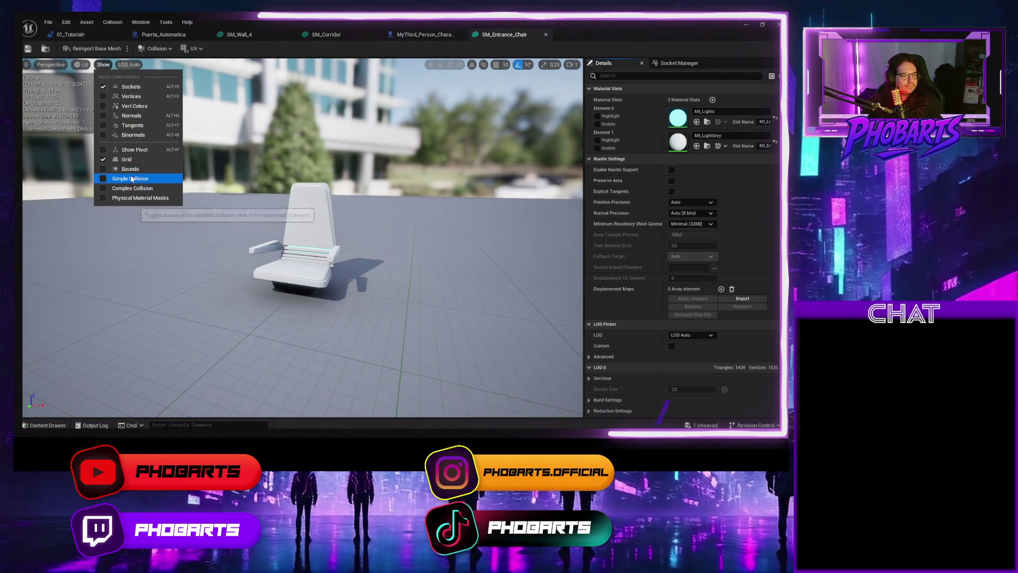
click(131, 178)
drag(318, 318, 403, 318)
mouse_move(309, 209)
mouse_down()
mouse_move(362, 208)
mouse_move(309, 209)
mouse_up()
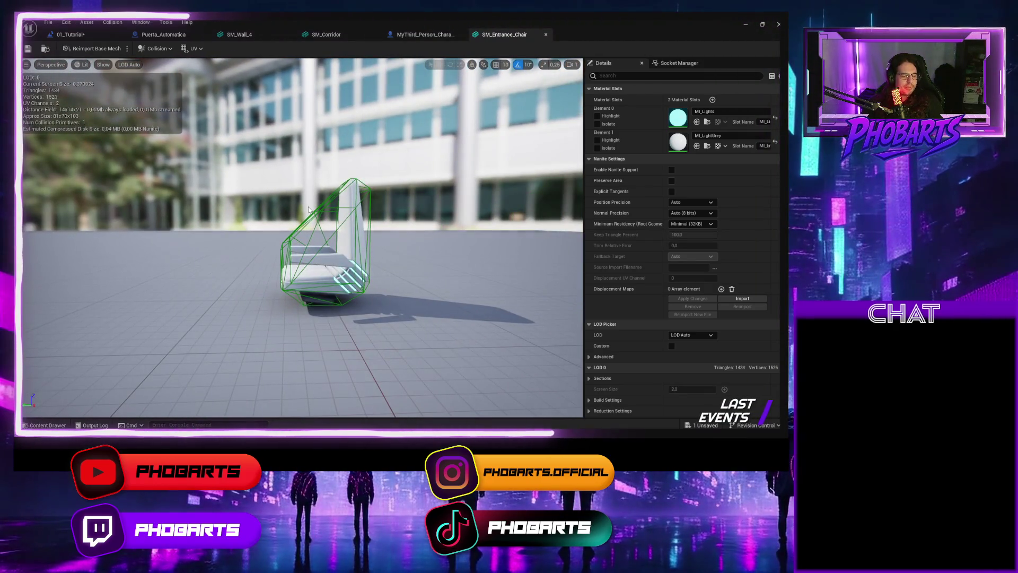
click(546, 35)
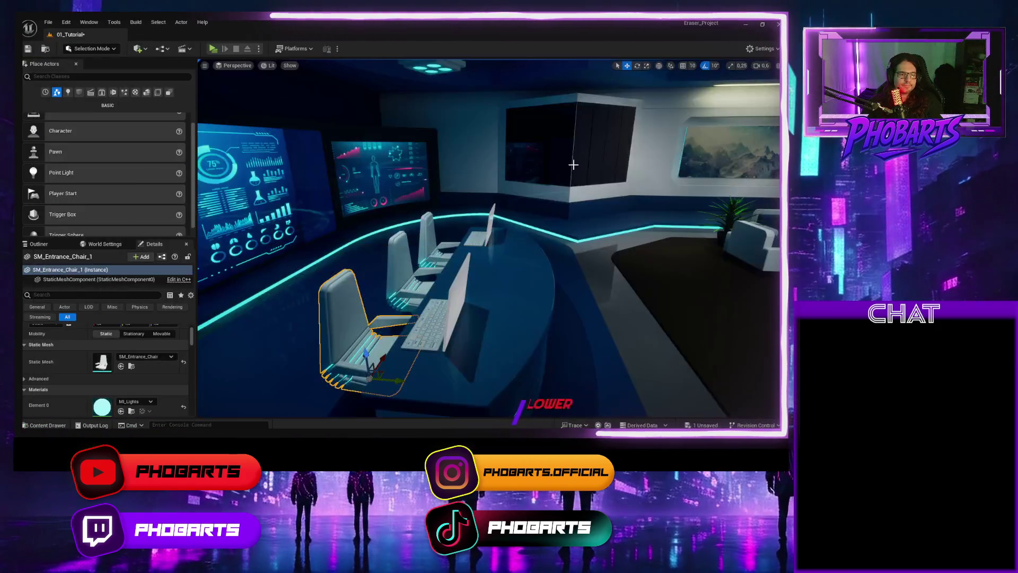
mouse_move(573, 165)
mouse_down()
mouse_move(393, 165)
mouse_move(490, 238)
mouse_up()
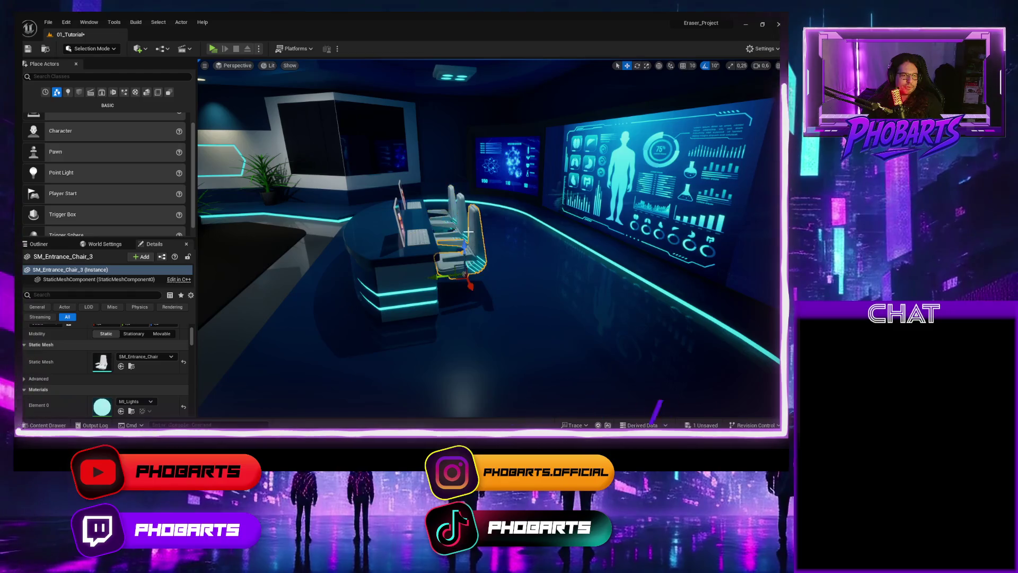
Step: Select the entrance desk with its chairs, monitors and keyboard, framing them and undoing an accidental move
ctrl+click(452, 205)
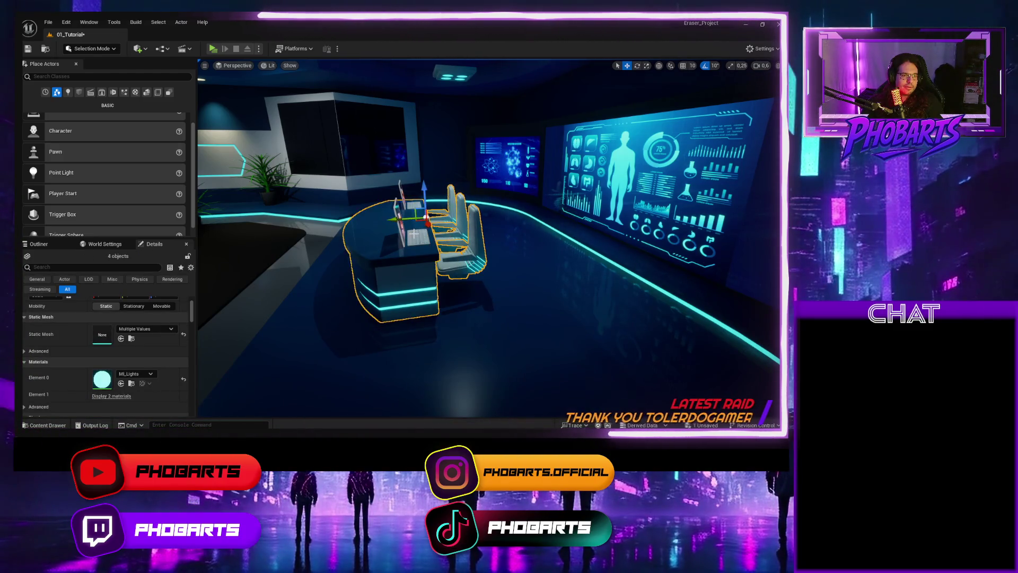
ctrl+click(409, 200)
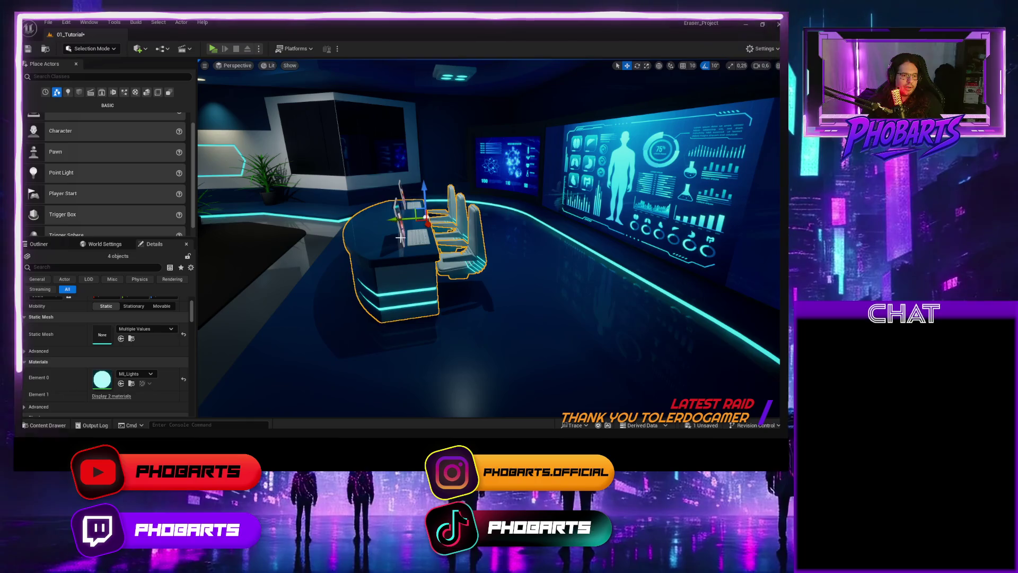
ctrl+click(416, 239)
key(f)
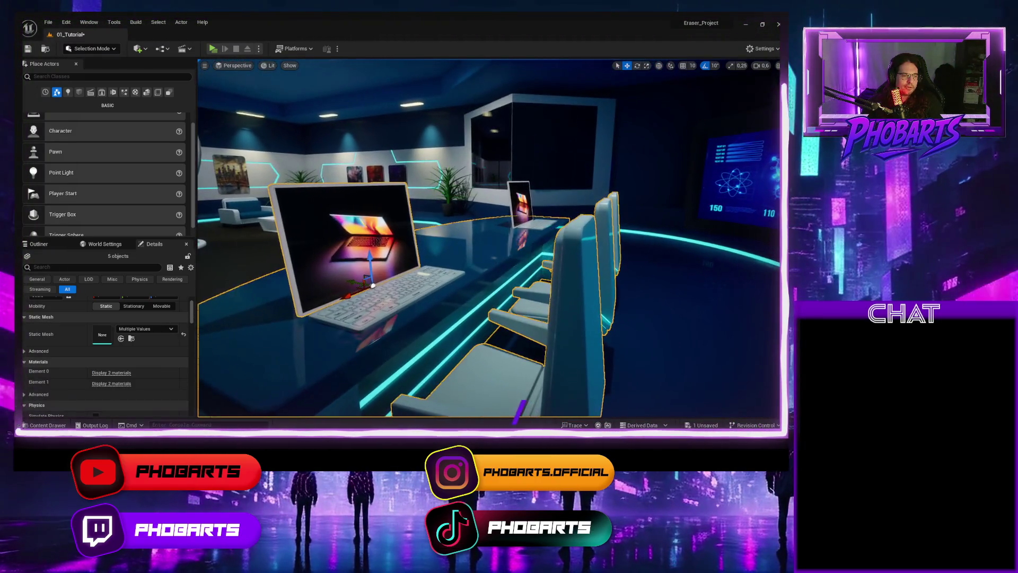
ctrl+click(409, 280)
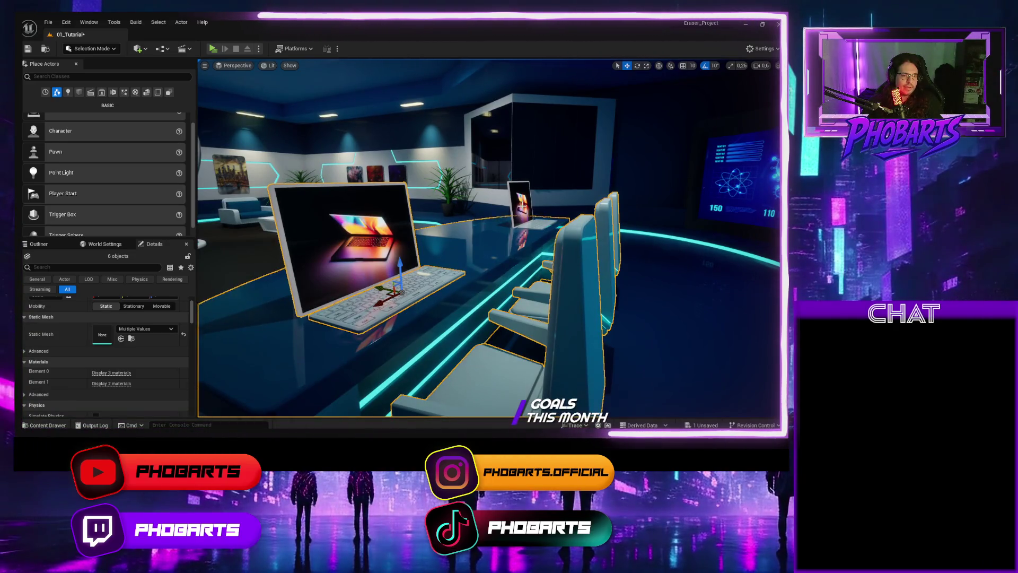
ctrl+click(524, 212)
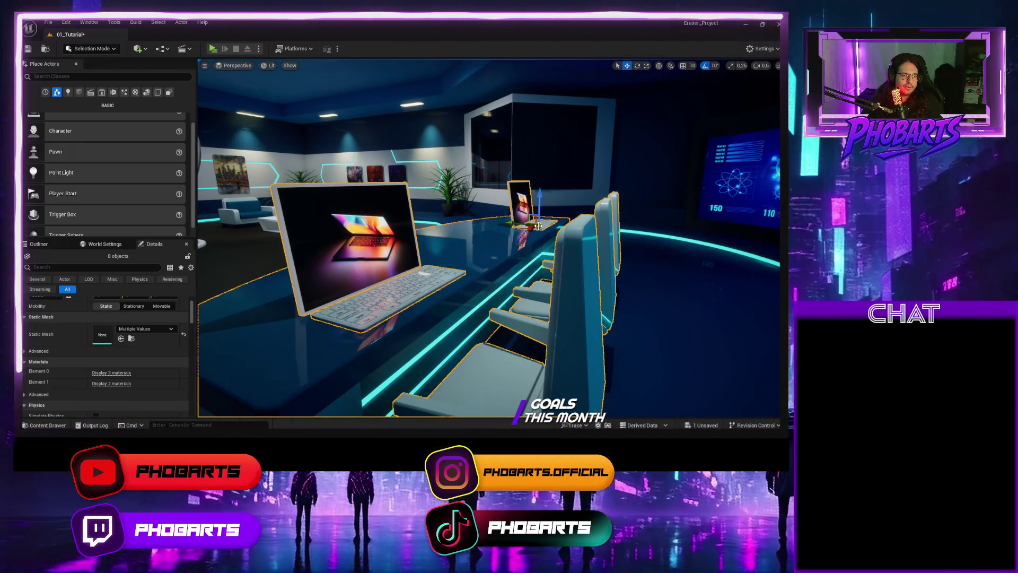
key(ctrl+z)
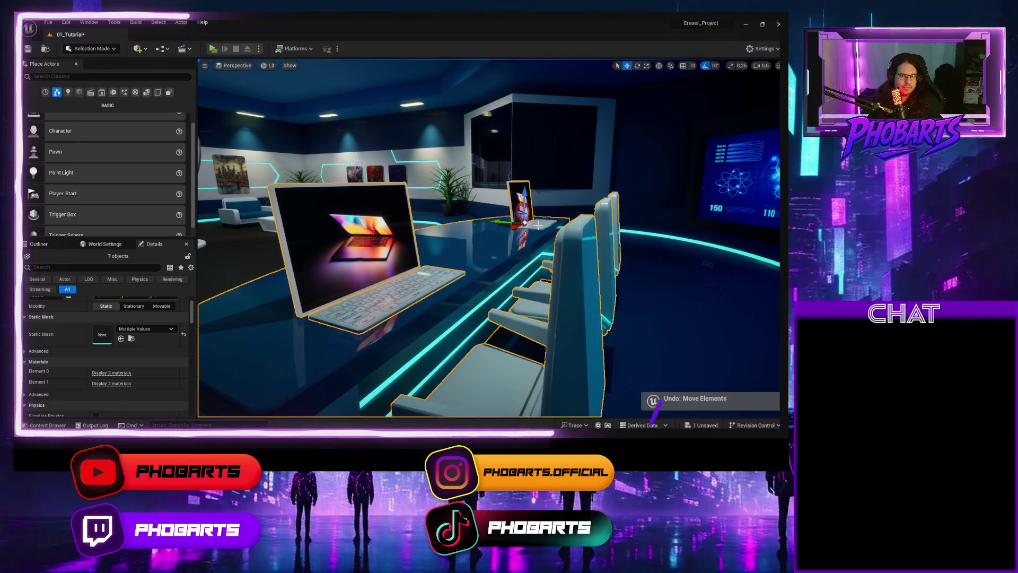
Step: Bring the body-scan screen into view and launch a standalone play test
drag(553, 242, 568, 238)
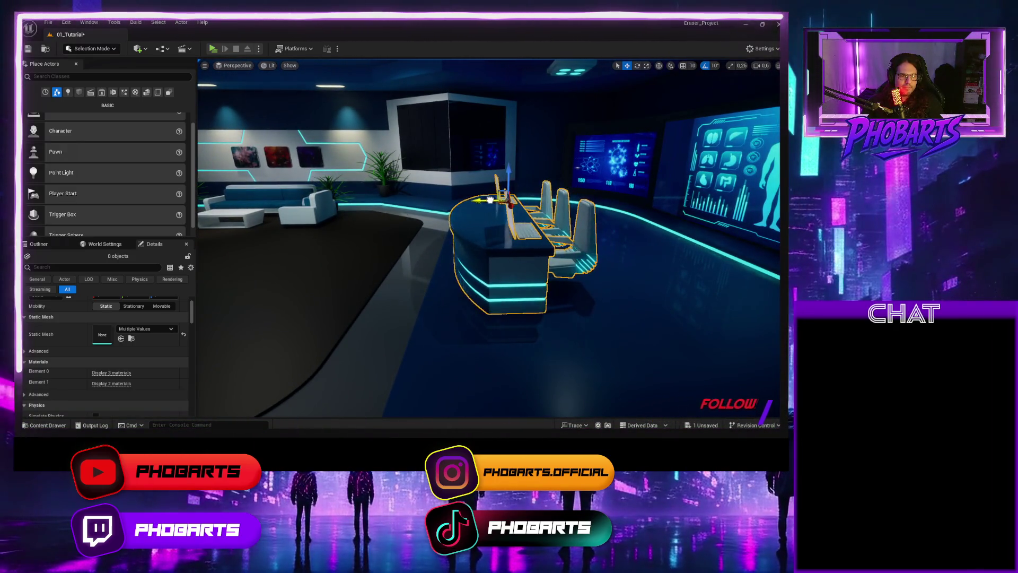
drag(512, 260, 473, 201)
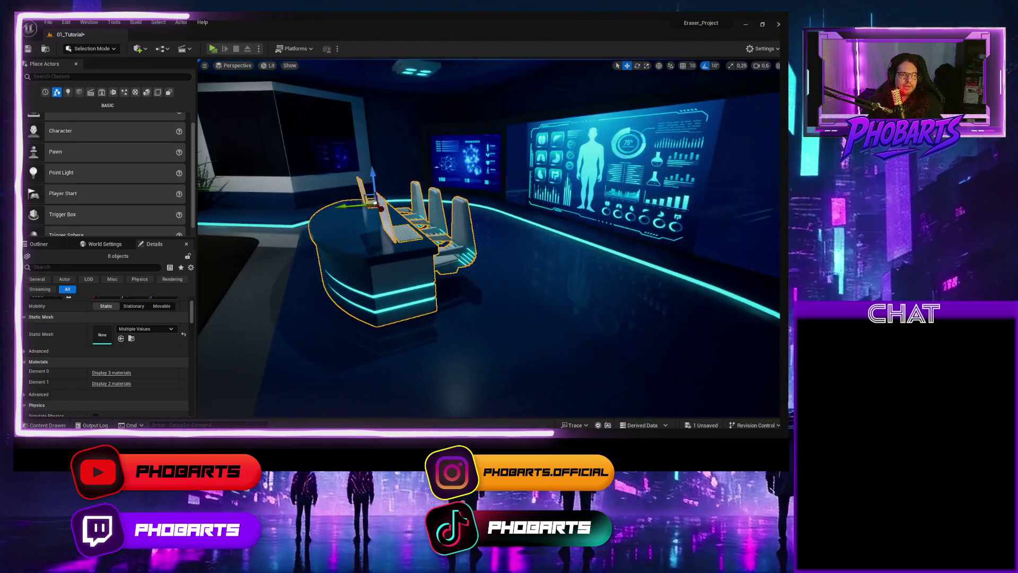
click(212, 48)
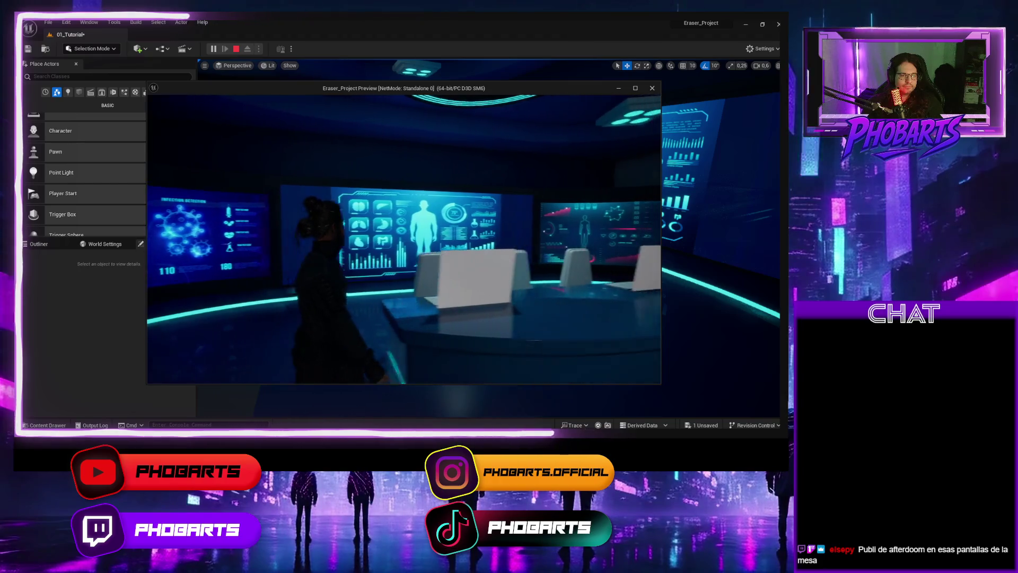
Step: Restart the standalone play test and walk to the blue display wall and past the desk
key(Escape)
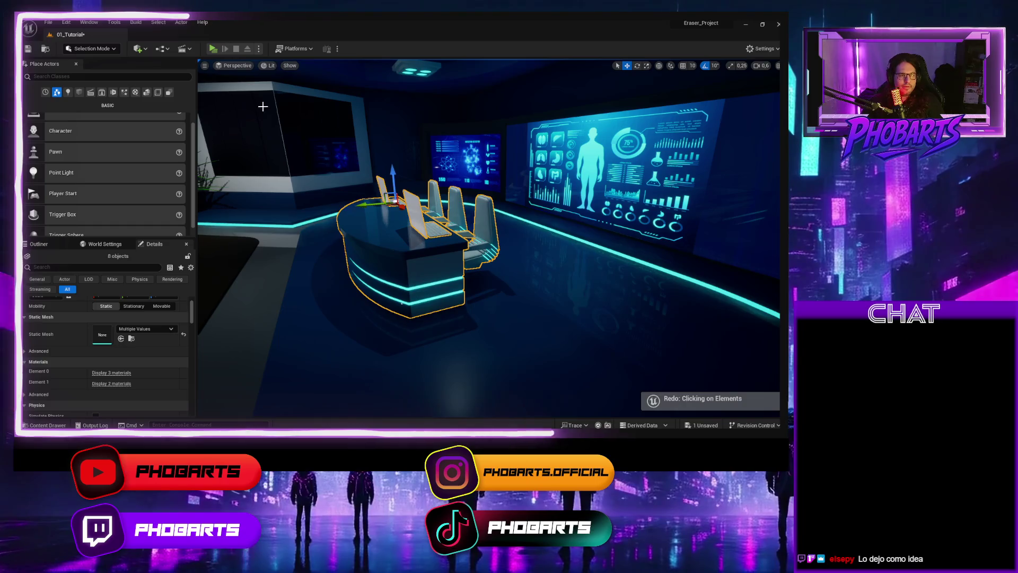
click(214, 49)
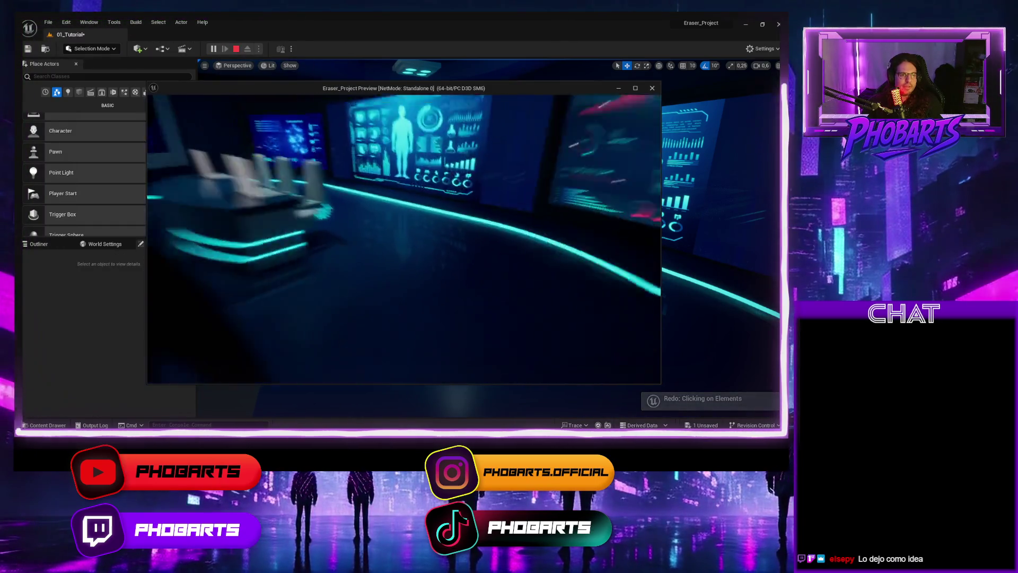
key(s)
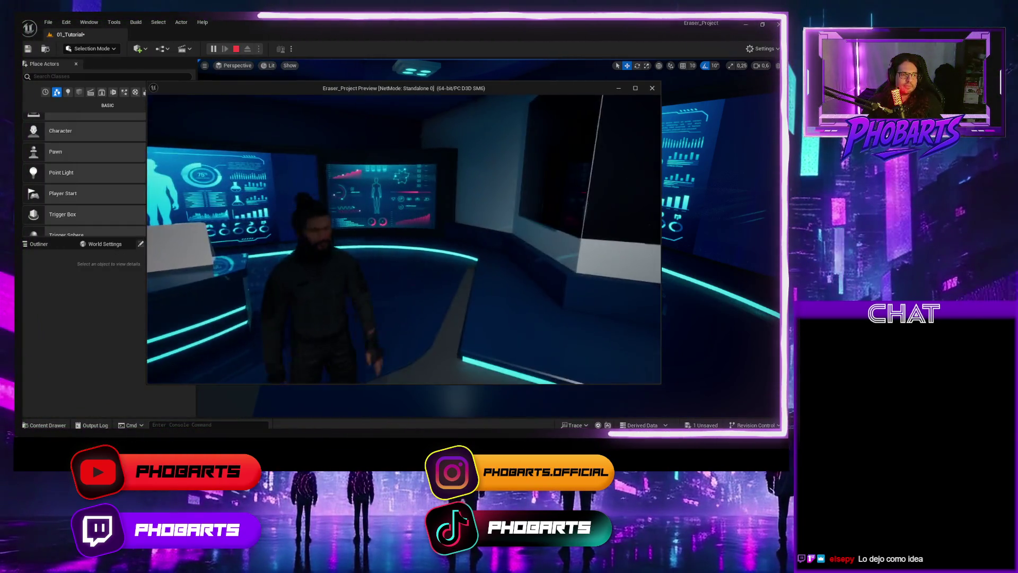
key(w)
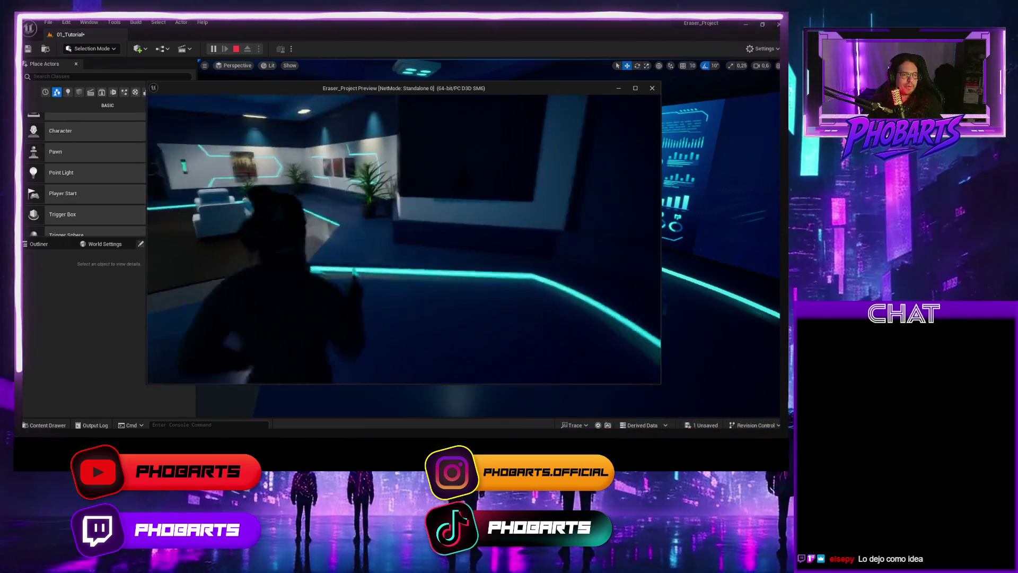
key(w)
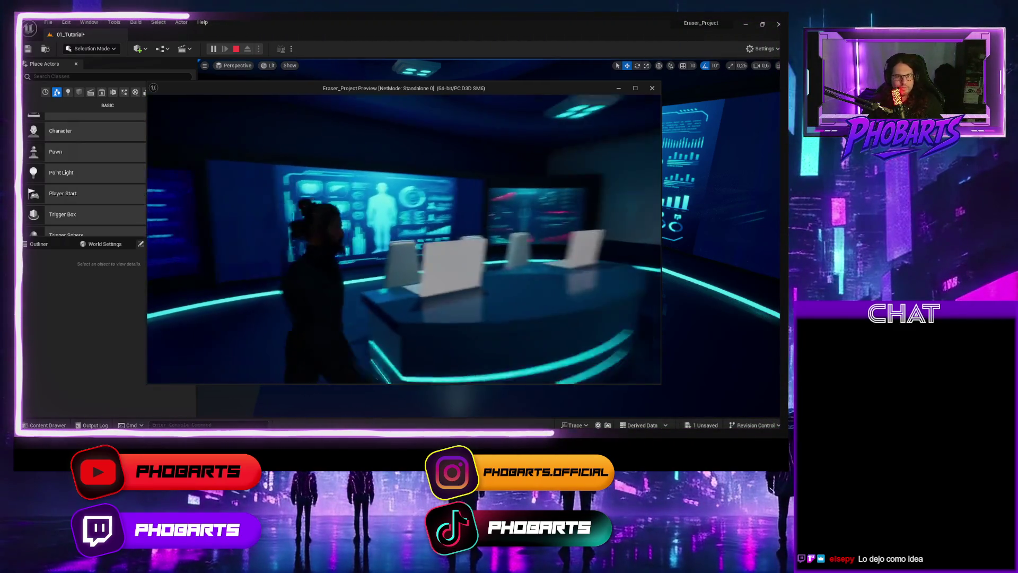
key(w)
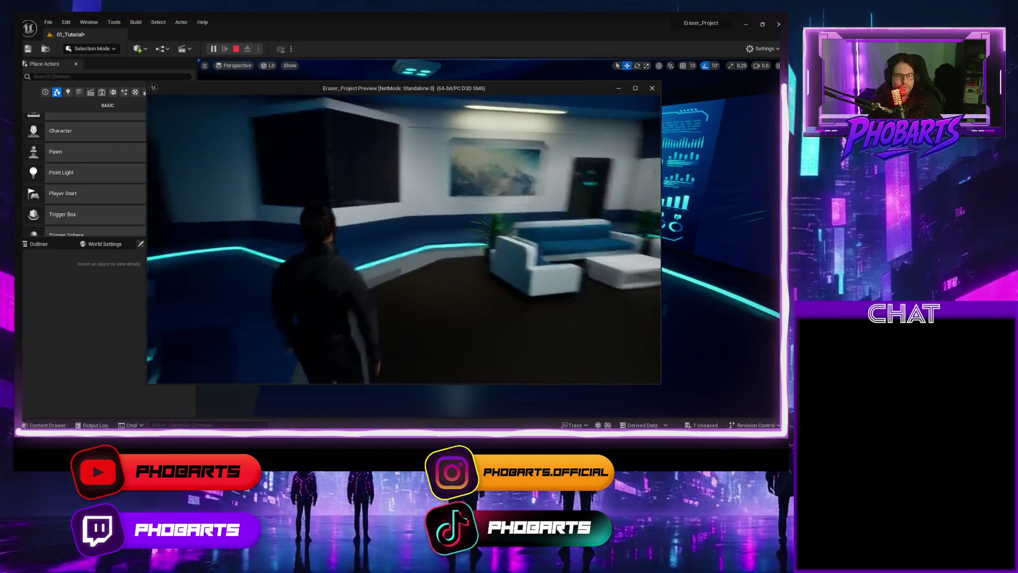
Step: Walk past the spiral sculpture, through the doorway and down the glowing corridor, then end the play test
key(w)
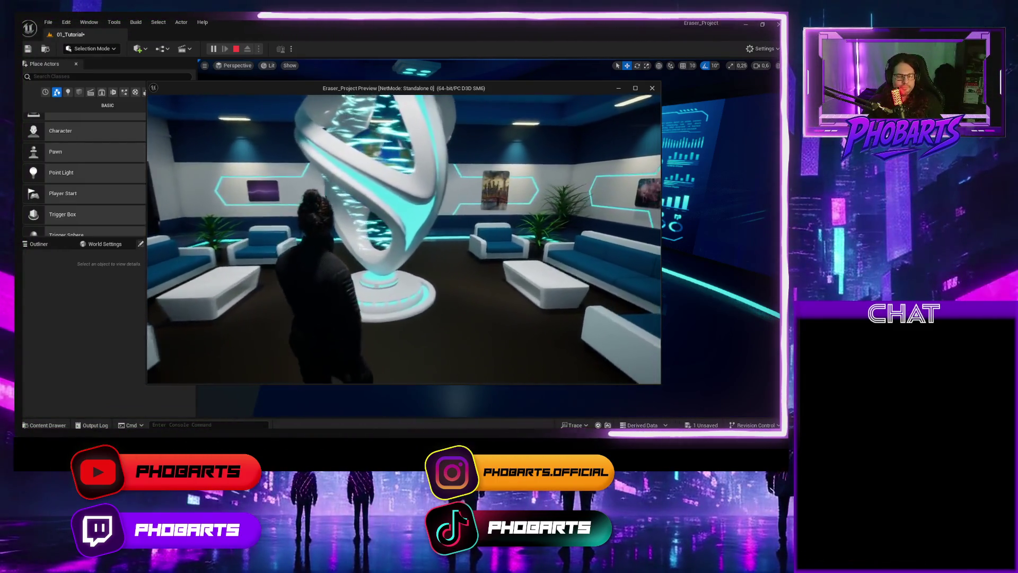
key(w)
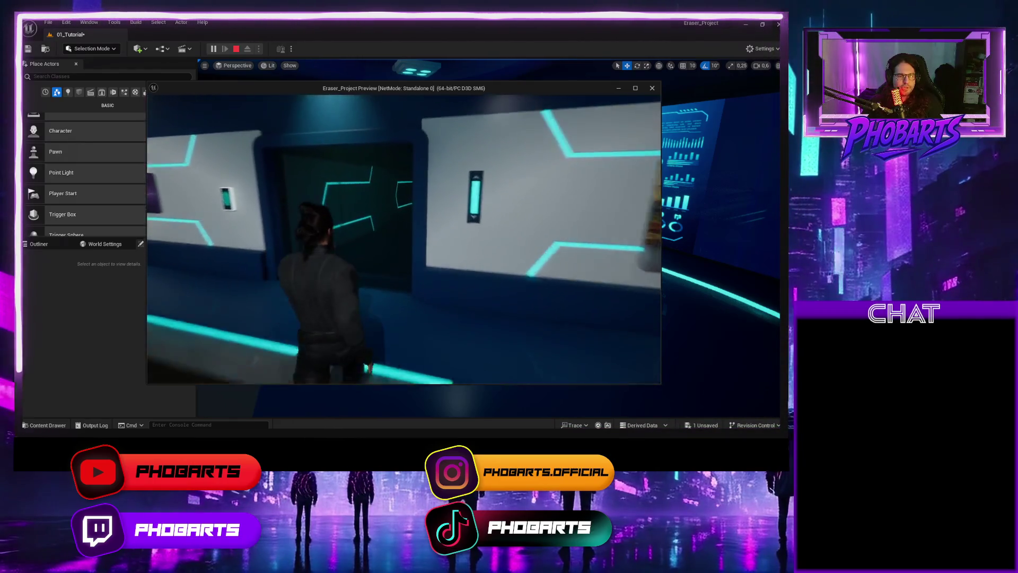
key(w)
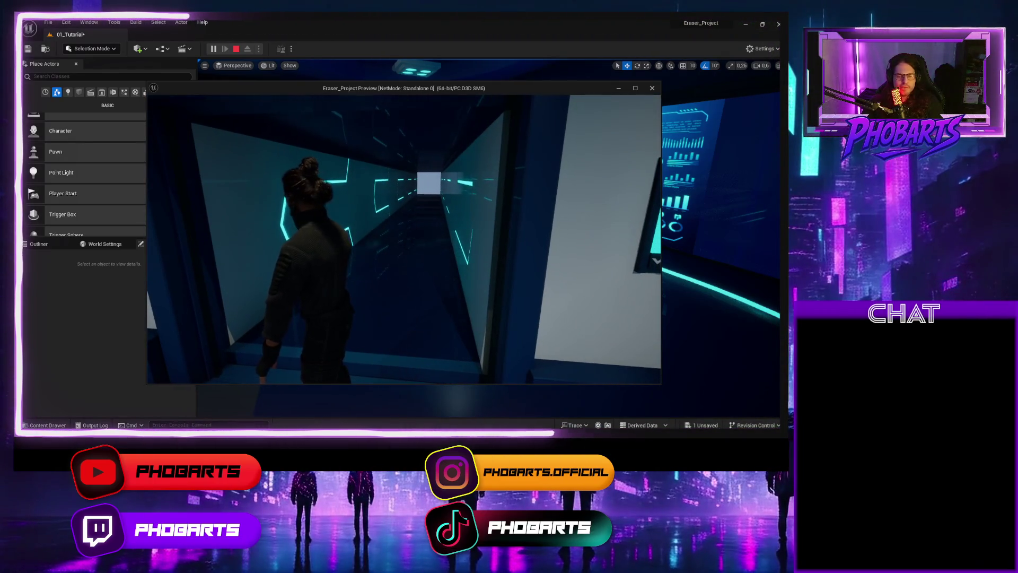
key(w)
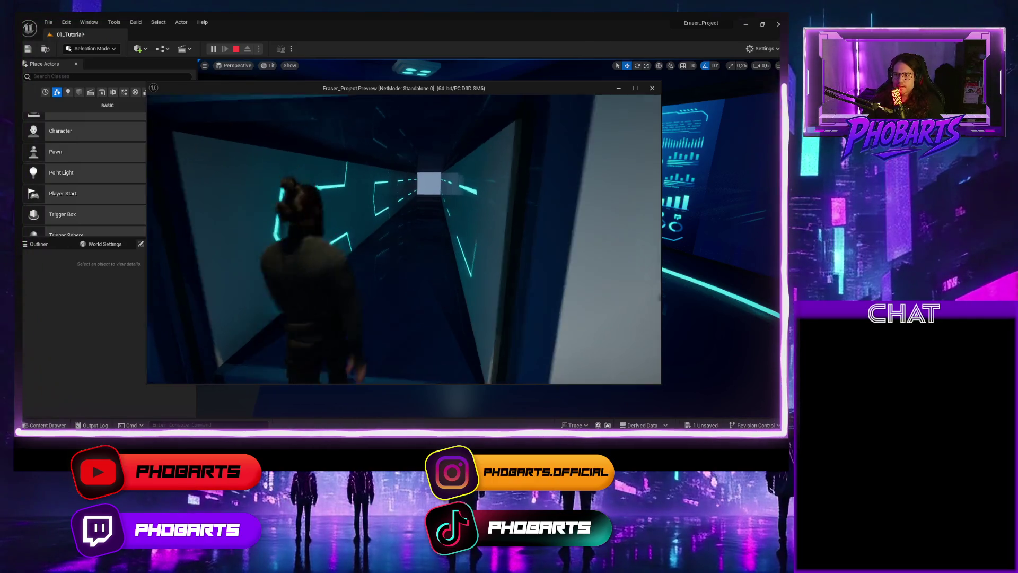
key(w)
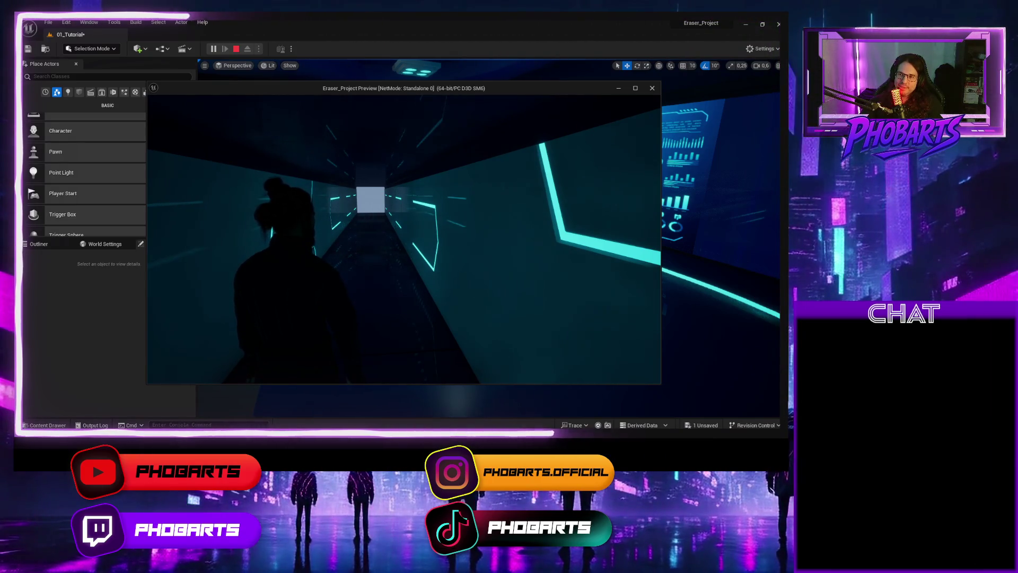
key(w)
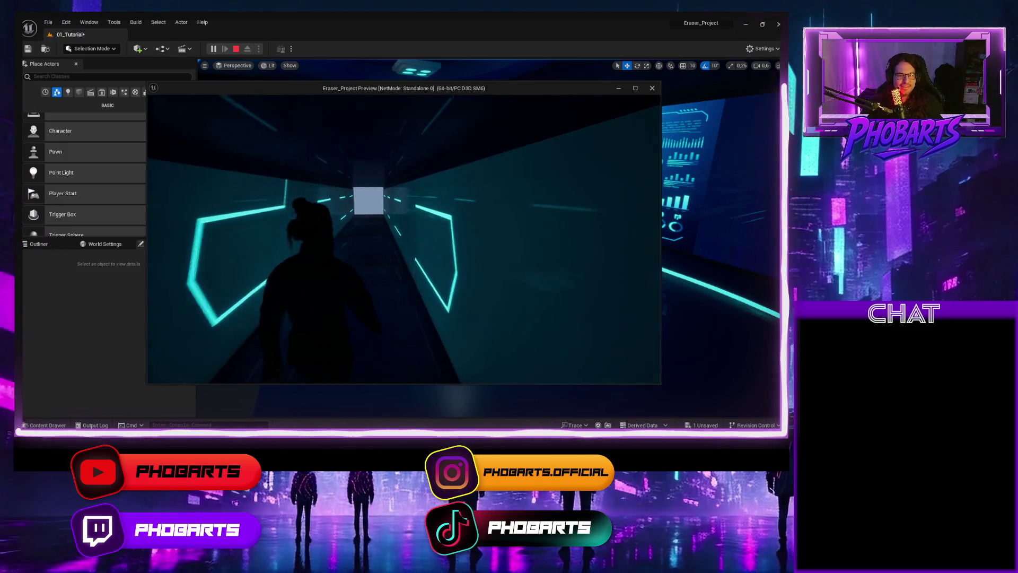
key(w)
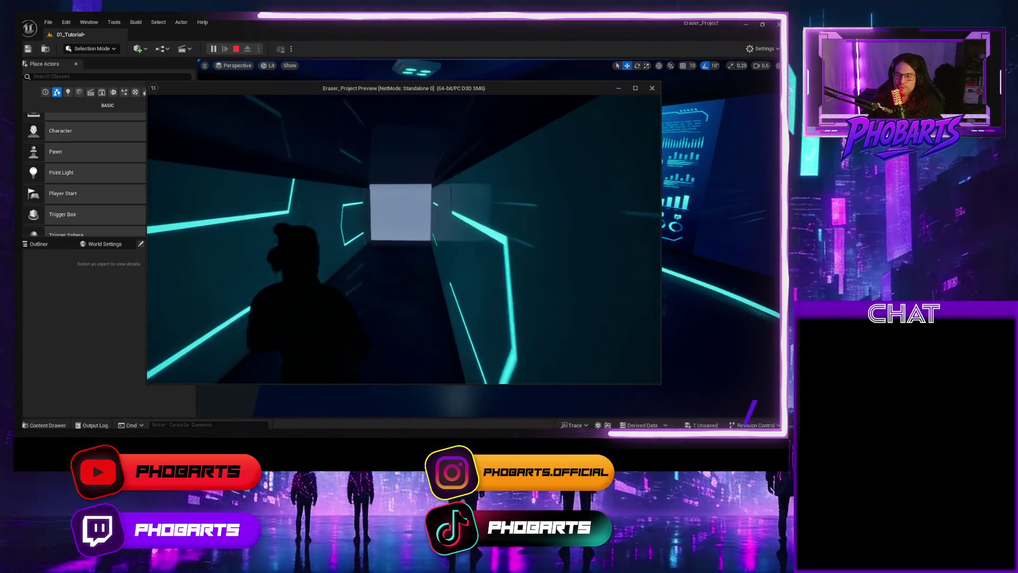
key(w)
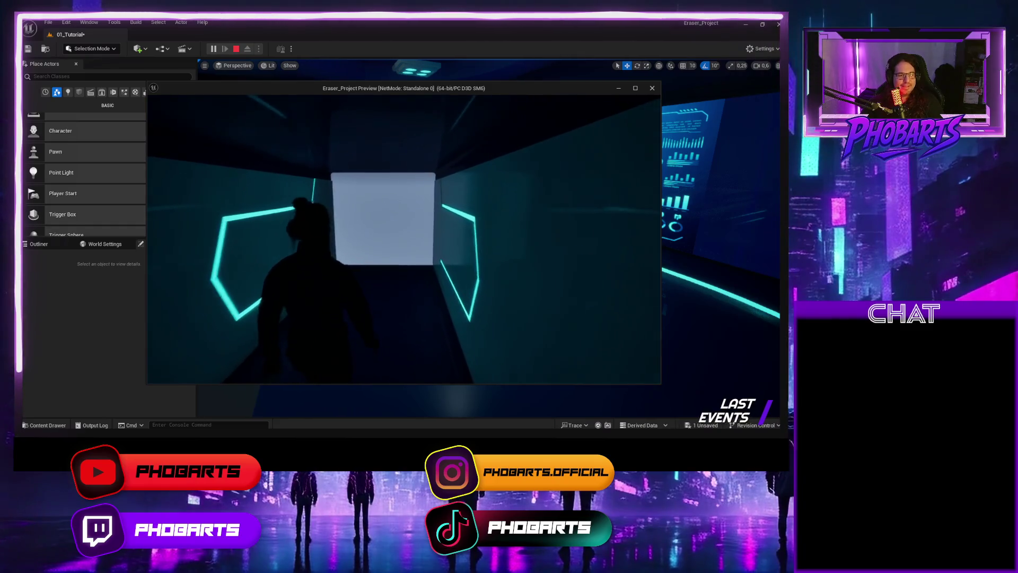
key(w)
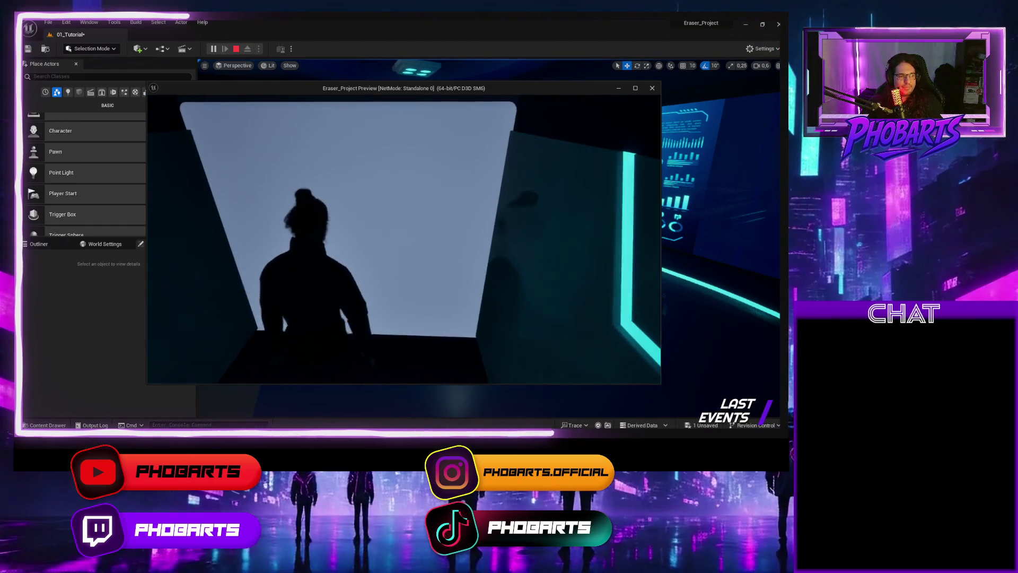
key(Escape)
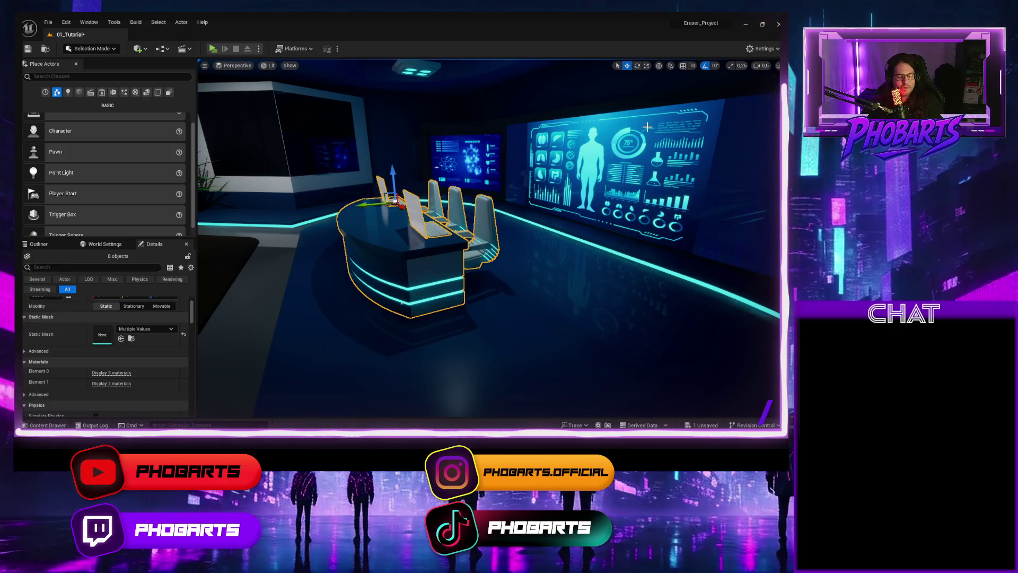
Step: Switch the viewport to Unlit, then select and frame the SM_Entrance_ExteriorDoor5 door piece
mouse_move(553, 217)
mouse_down()
mouse_move(478, 210)
mouse_move(496, 189)
mouse_up()
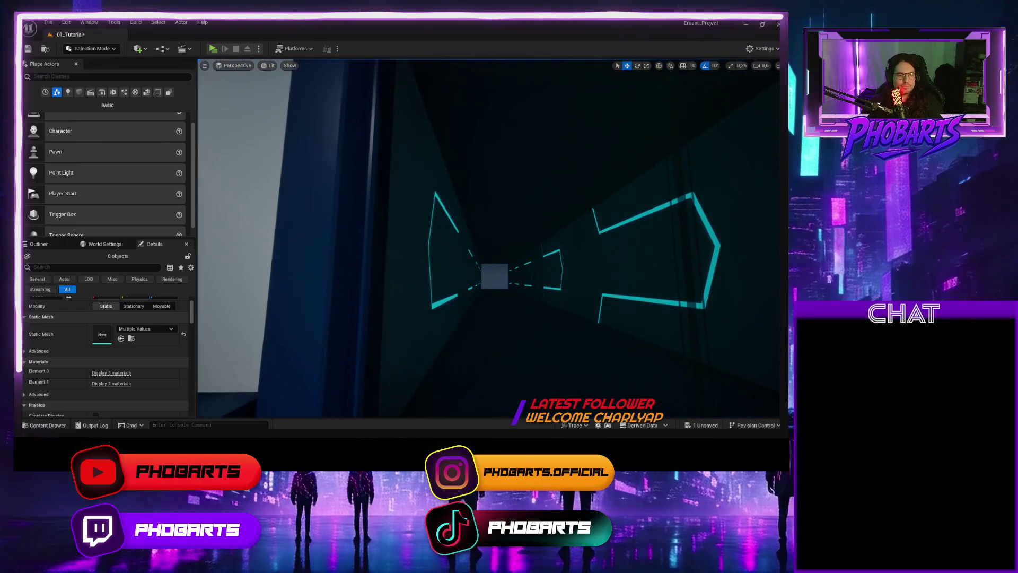
scroll(565, 222, down, 5)
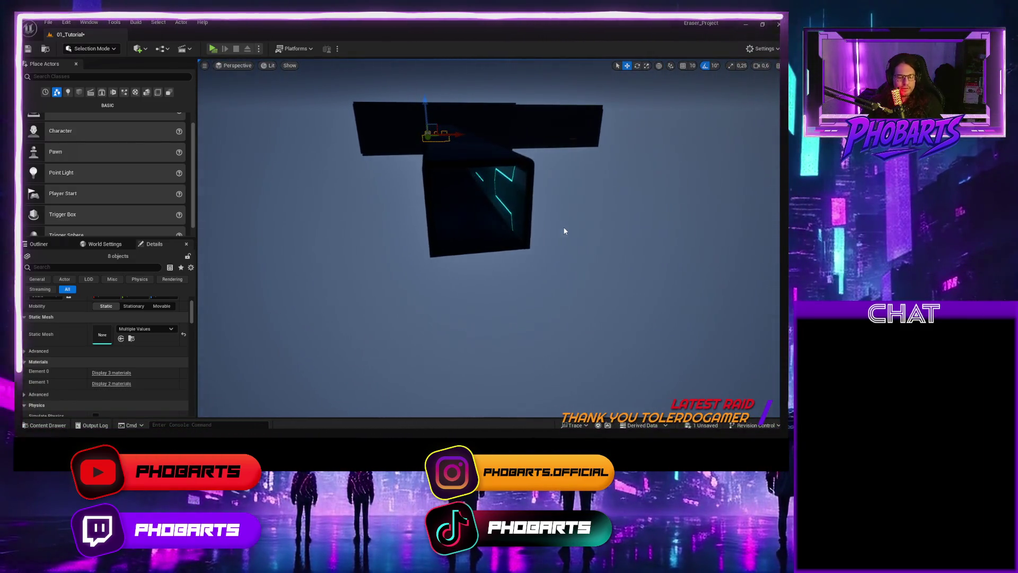
click(271, 66)
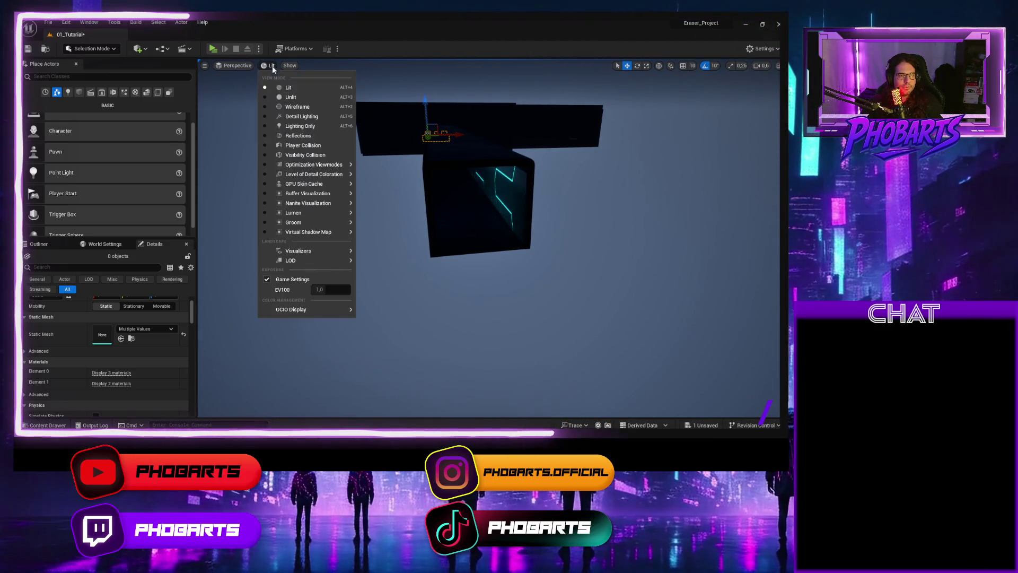
click(290, 98)
drag(432, 153, 477, 145)
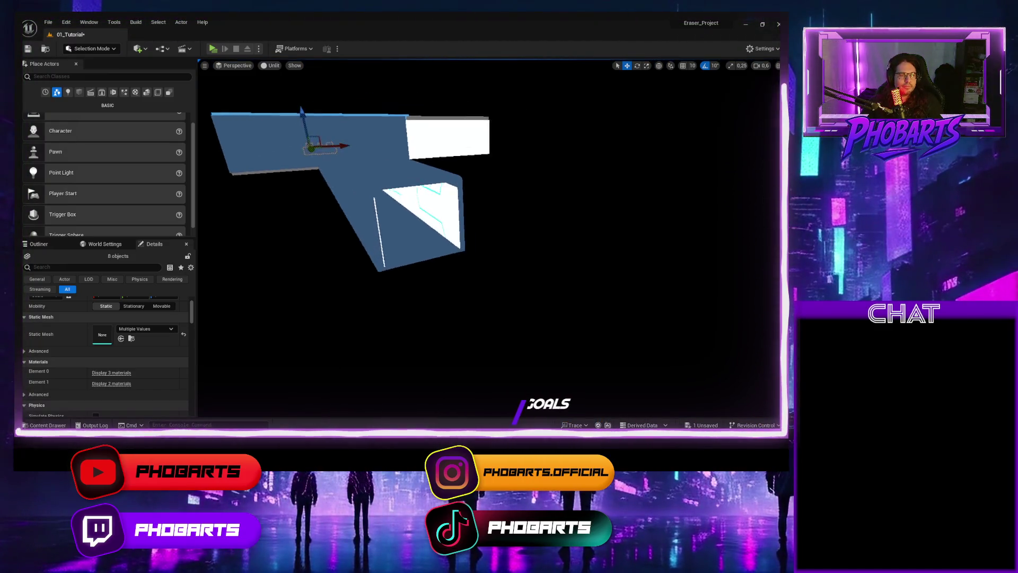
click(390, 237)
drag(398, 225, 340, 251)
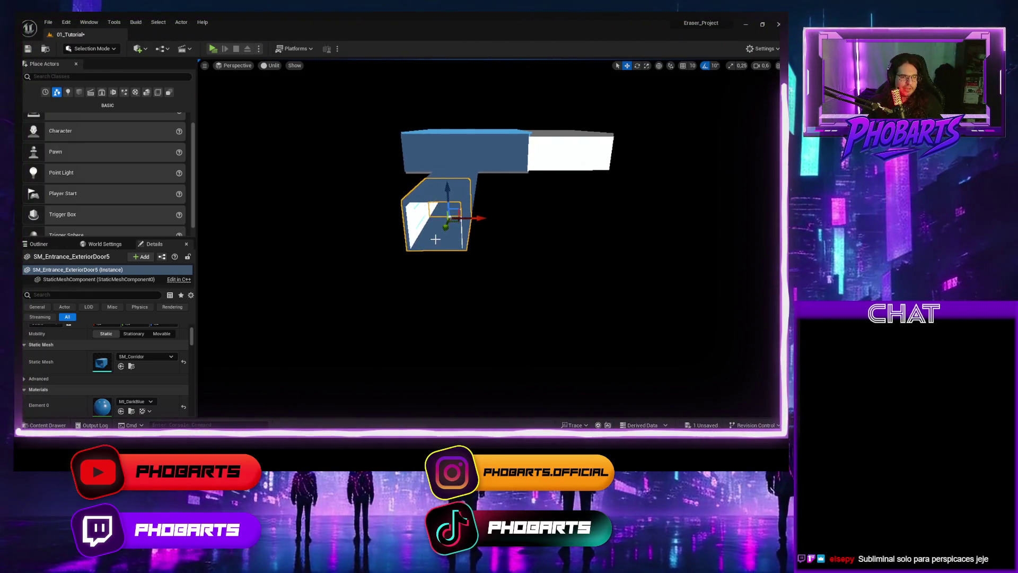
key(f)
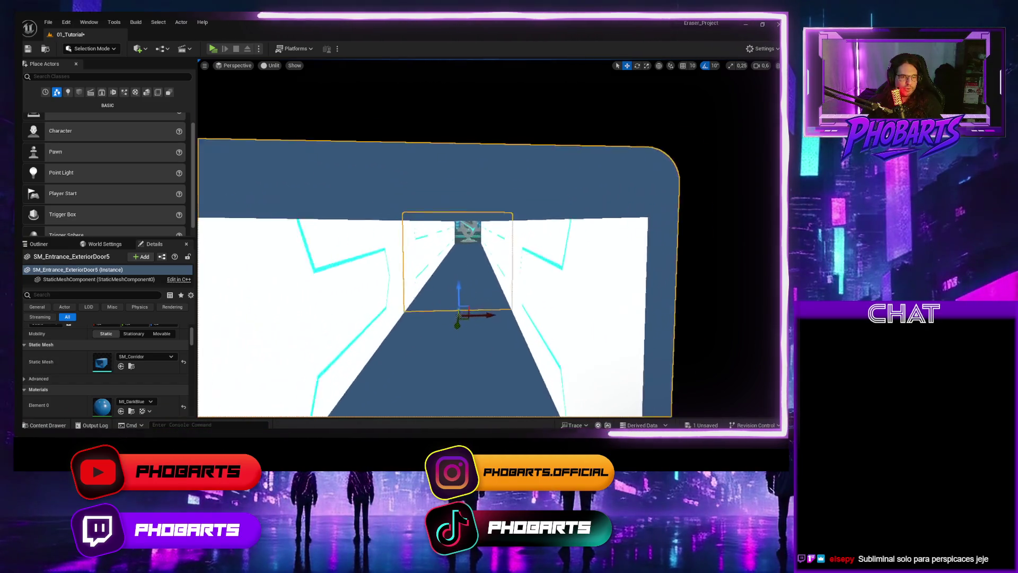
Step: Fly through the corridor toward the sculpture room and switch the viewport back to Lit
scroll(488, 239, up, 5)
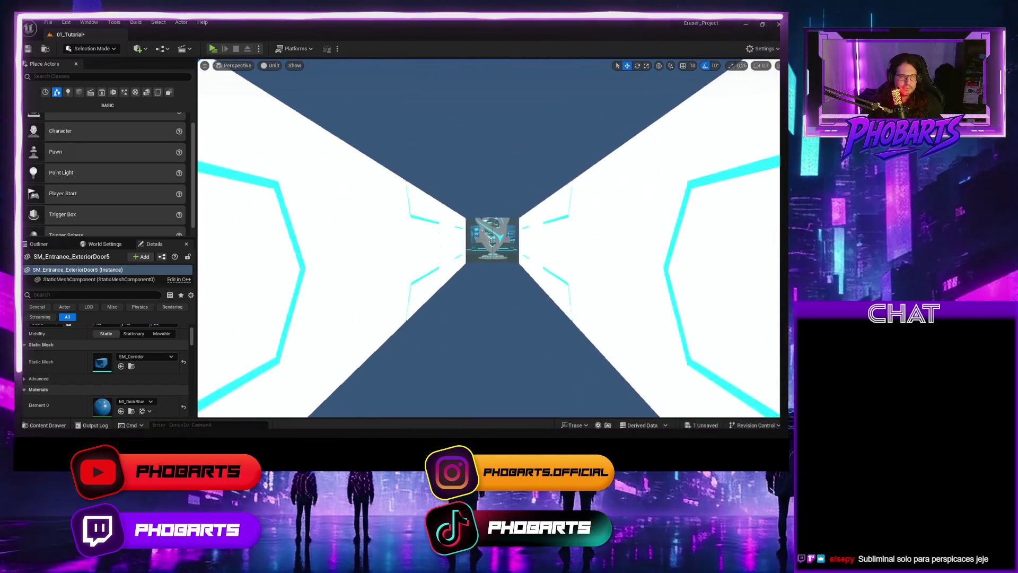
scroll(435, 239, up, 3)
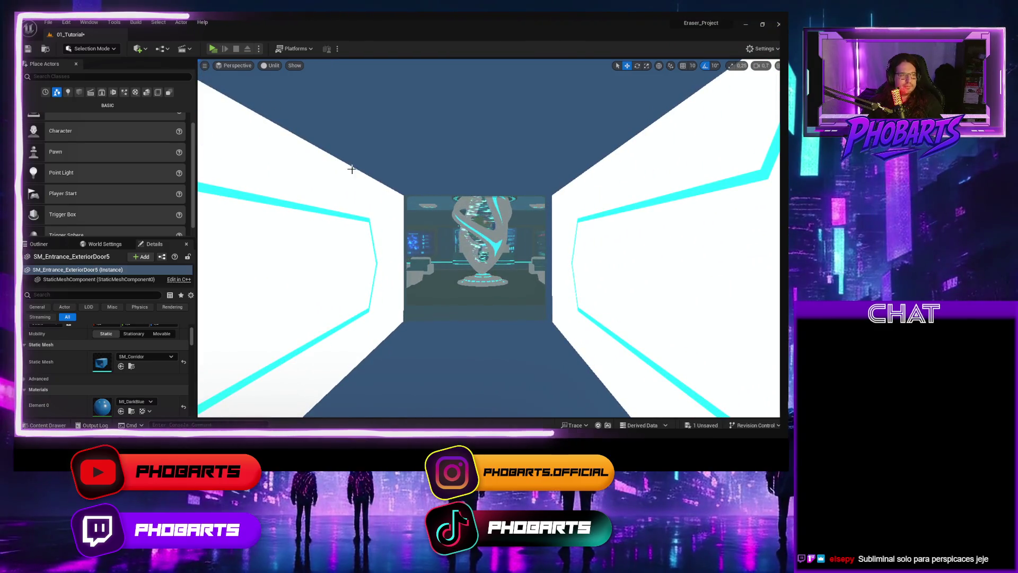
click(273, 65)
click(284, 83)
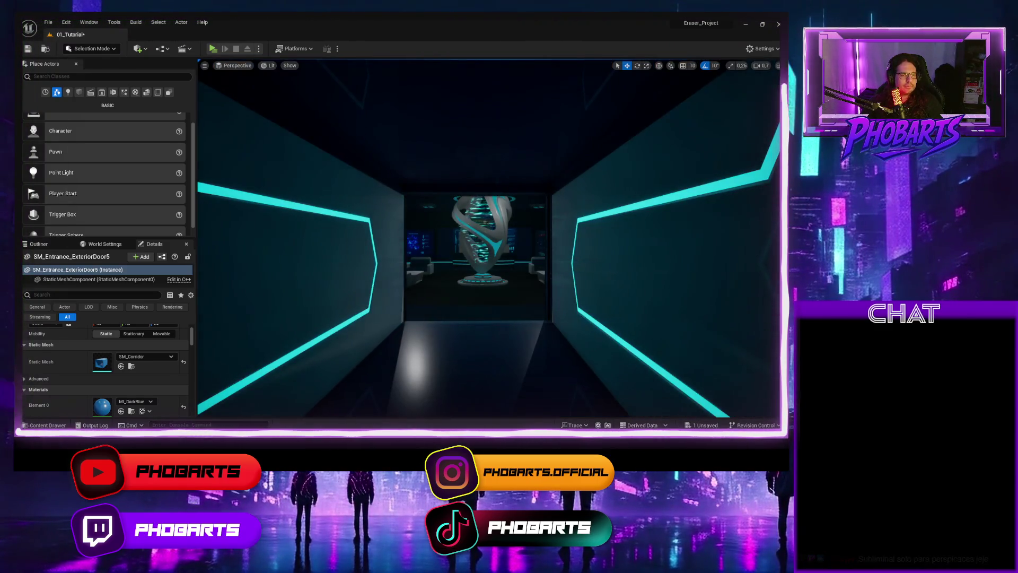
scroll(488, 239, up, 8)
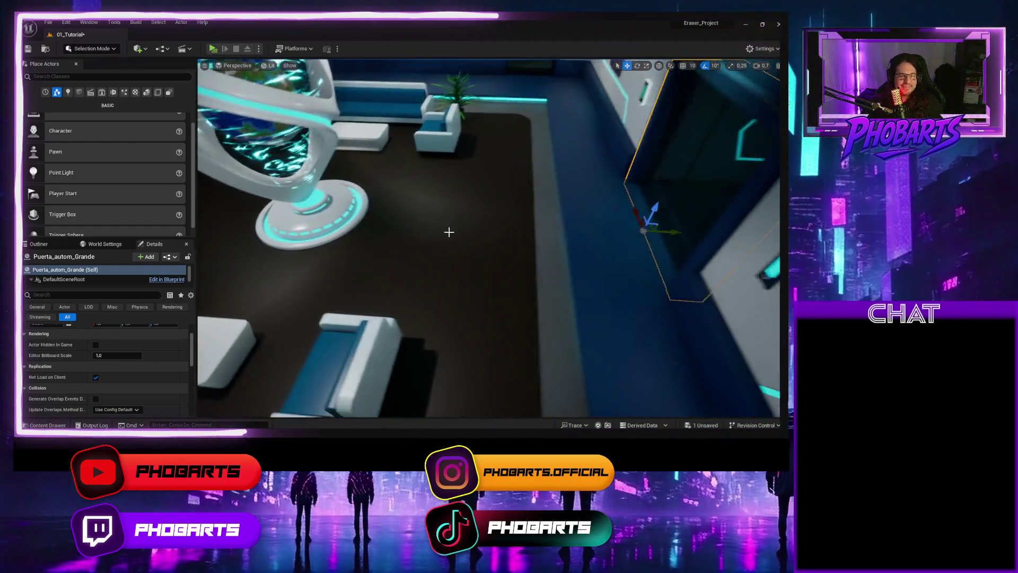
Step: Move the SM_Room_TileGround2 floor tile to the neon corridor's exit
click(450, 232)
mouse_move(451, 232)
mouse_down()
mouse_move(435, 223)
mouse_move(424, 244)
mouse_move(488, 239)
mouse_move(450, 244)
mouse_move(419, 223)
mouse_move(429, 218)
mouse_move(438, 230)
mouse_up()
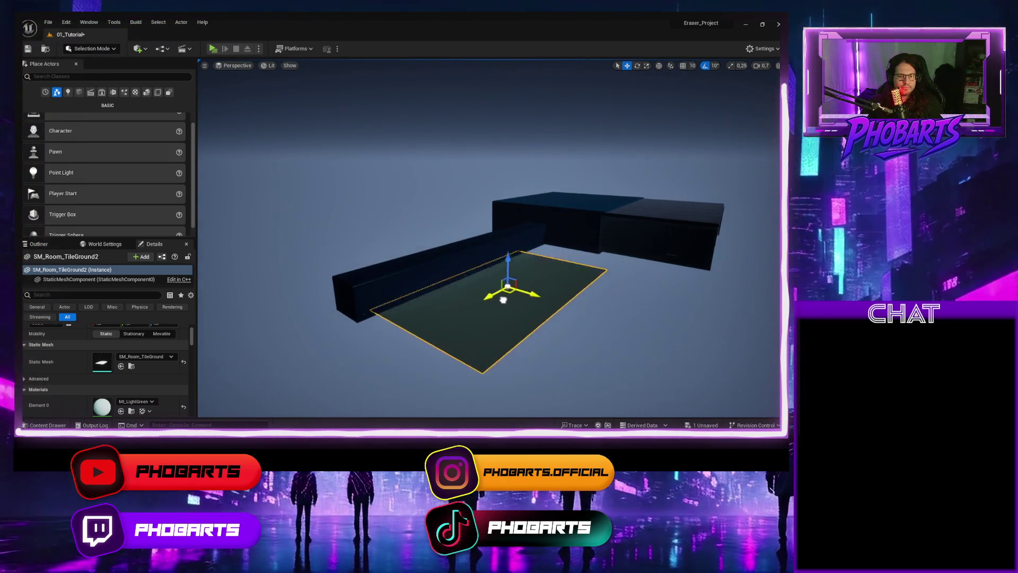
mouse_move(360, 315)
mouse_down()
mouse_move(385, 268)
mouse_move(378, 254)
mouse_up()
drag(510, 275, 521, 273)
drag(477, 218, 453, 302)
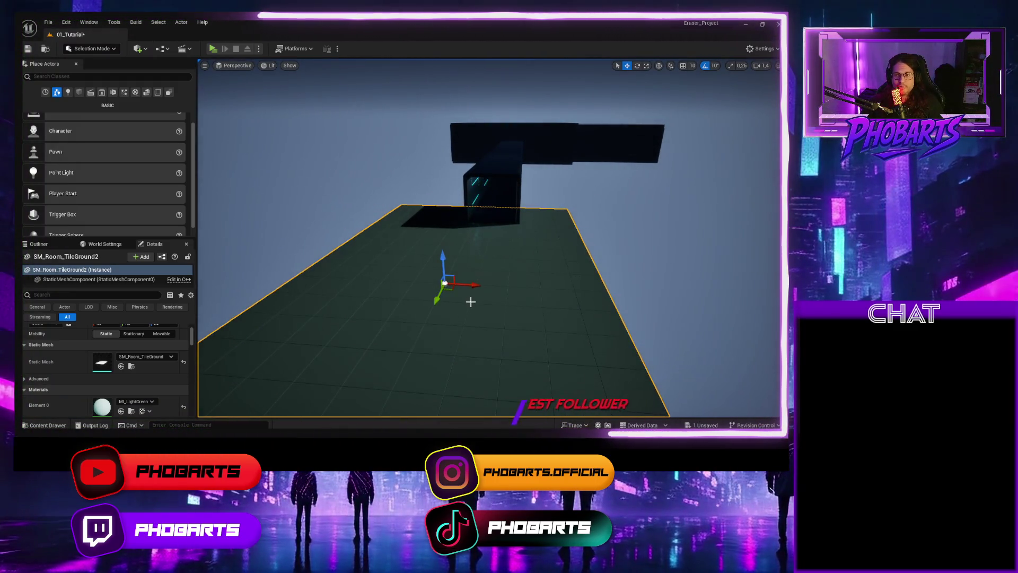
mouse_move(473, 300)
mouse_down()
mouse_move(419, 254)
mouse_move(379, 279)
mouse_move(356, 270)
mouse_up()
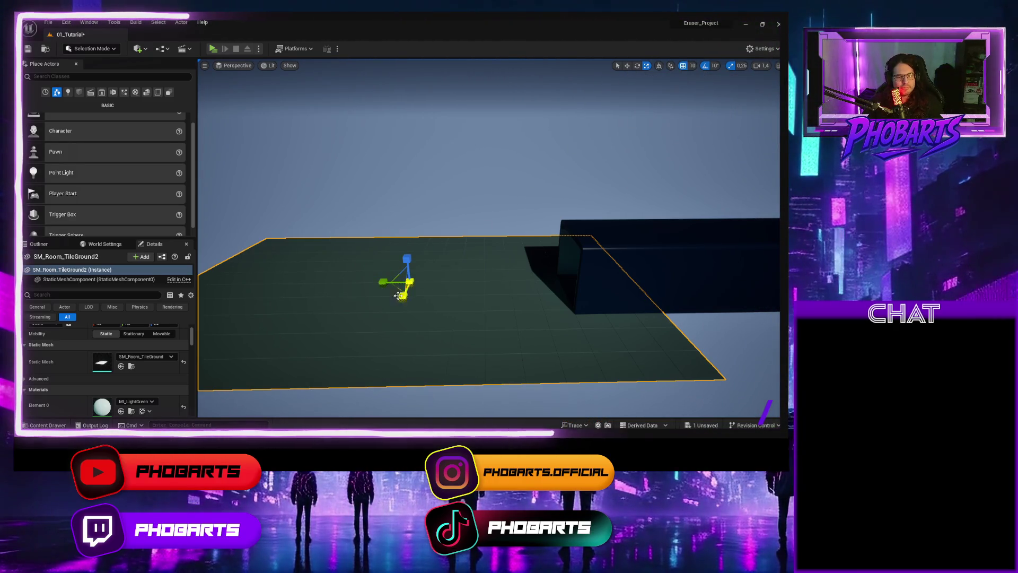
Step: Scale the floor tile down and slide it to the right beside the corridor's exterior wall
mouse_move(384, 285)
mouse_down()
mouse_move(366, 286)
mouse_move(403, 277)
mouse_move(395, 273)
mouse_move(436, 298)
mouse_up()
scroll(435, 298, up, 1)
mouse_move(403, 235)
mouse_down()
mouse_move(462, 245)
mouse_move(435, 236)
mouse_up()
mouse_move(519, 268)
mouse_down()
mouse_move(528, 269)
mouse_move(501, 267)
mouse_up()
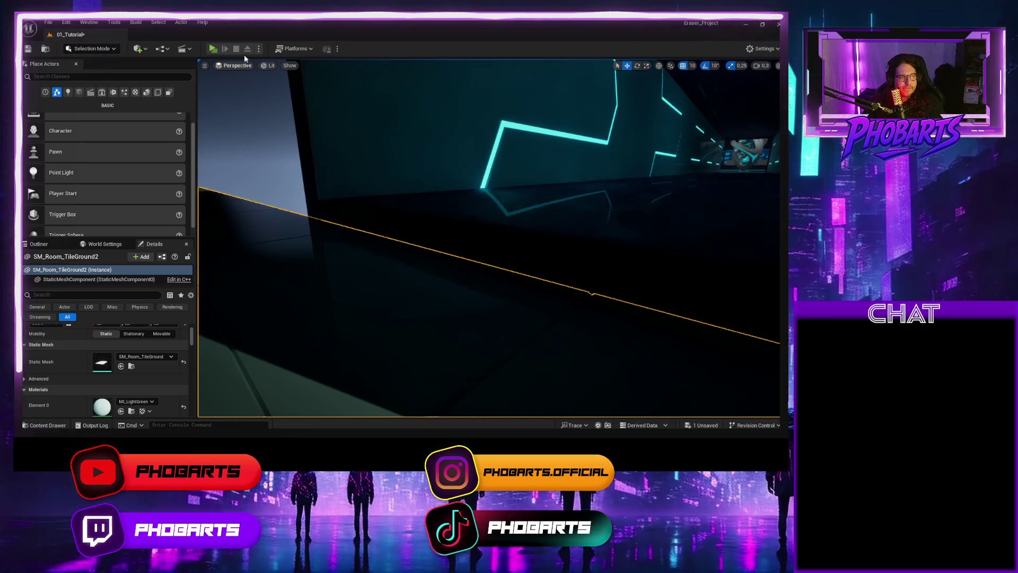
Step: In Unlit view, raise SM_Room_TileGround2 to the corridor floor height, nudge it sideways, then return to Lit
click(271, 66)
click(284, 96)
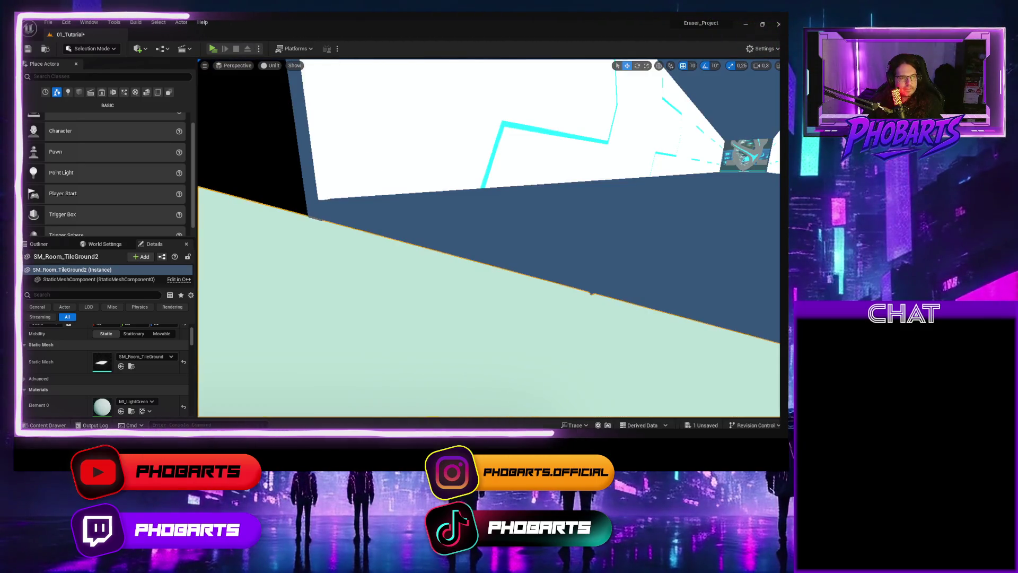
mouse_move(526, 272)
mouse_down()
mouse_move(405, 286)
mouse_move(528, 278)
mouse_move(528, 295)
mouse_move(528, 252)
mouse_up()
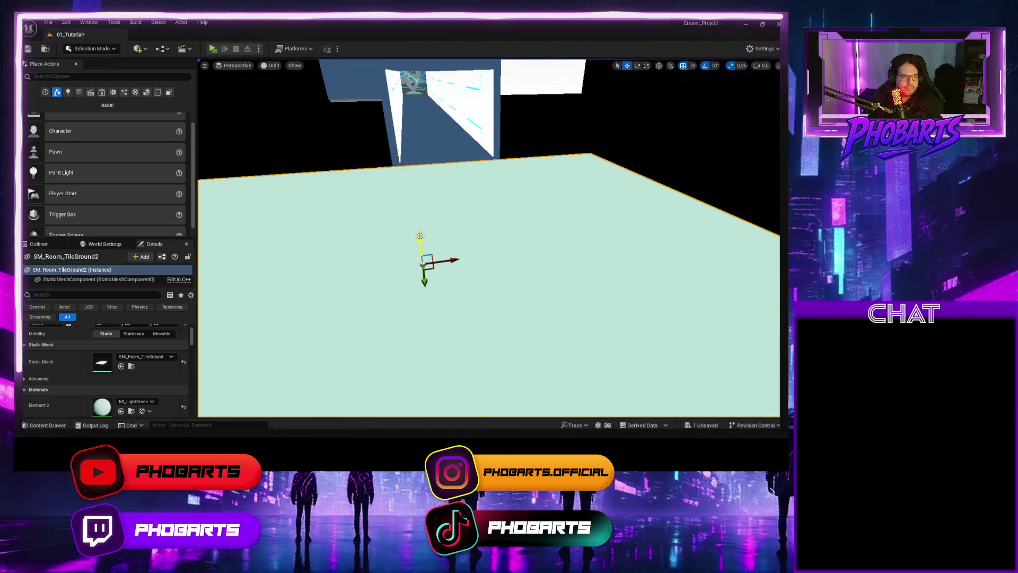
drag(687, 72, 647, 72)
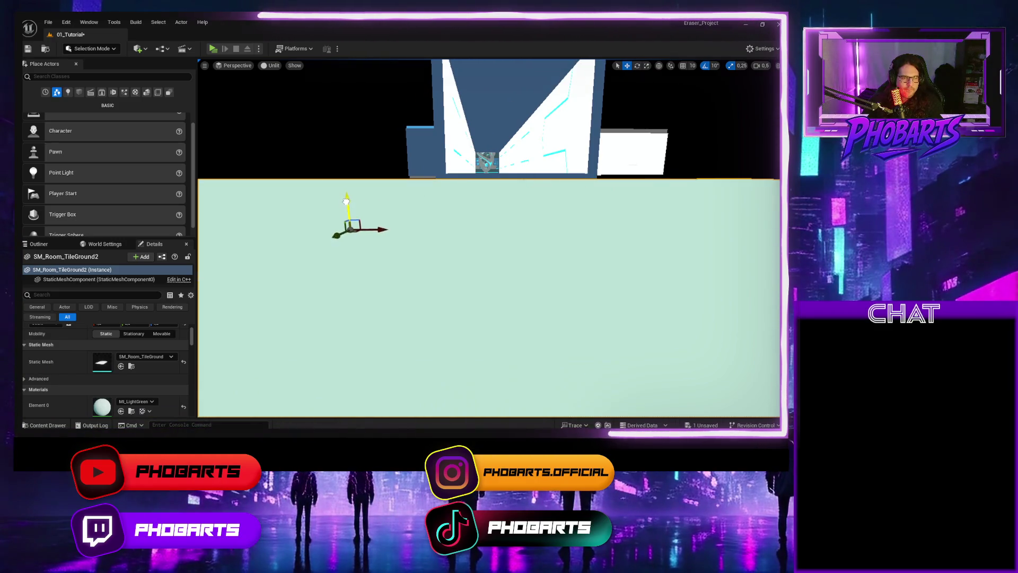
mouse_move(346, 197)
mouse_down()
mouse_move(345, 161)
mouse_move(382, 144)
mouse_move(382, 109)
mouse_move(413, 108)
mouse_up()
drag(577, 254, 576, 249)
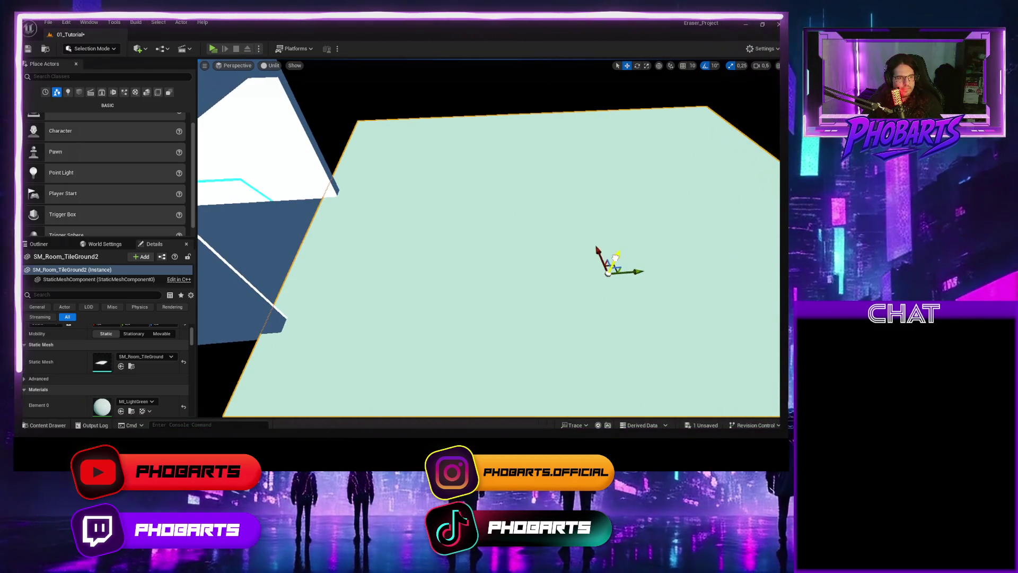
drag(635, 274, 639, 273)
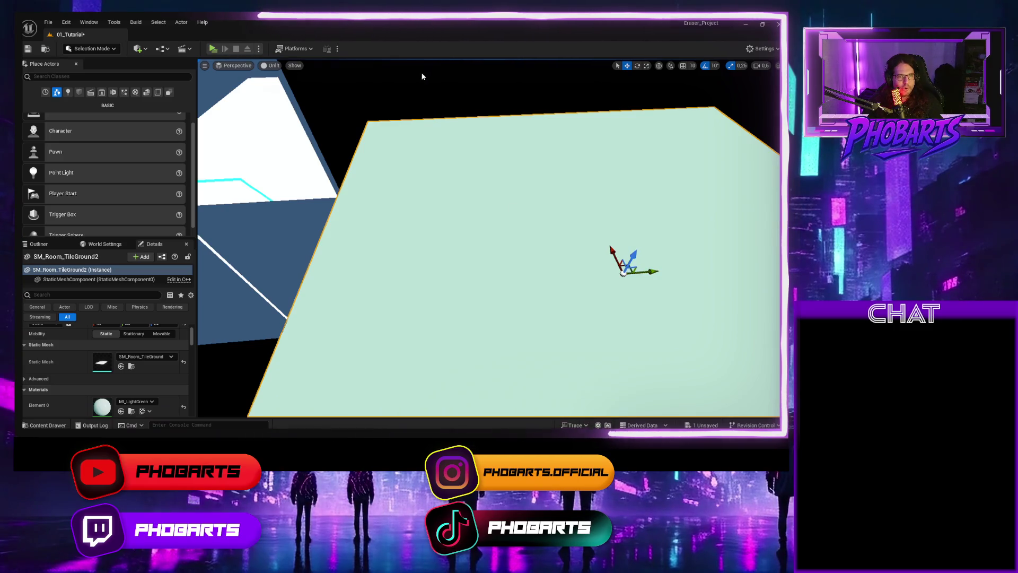
click(273, 65)
click(294, 92)
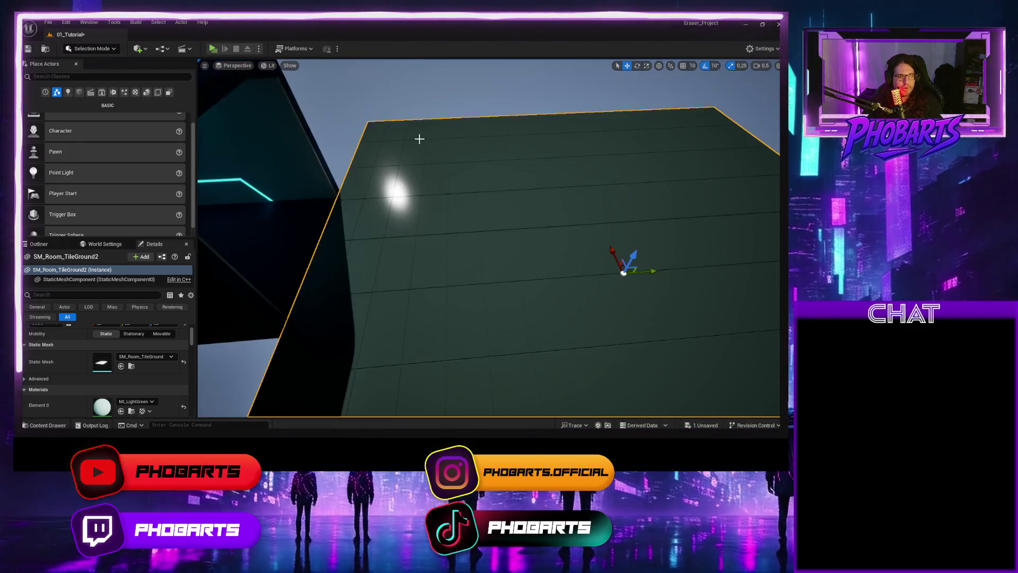
Step: Alt-drag a duplicate tile, SM_Room_TileGround3, along Y beside the original, then clear the selection
key(f)
key(f)
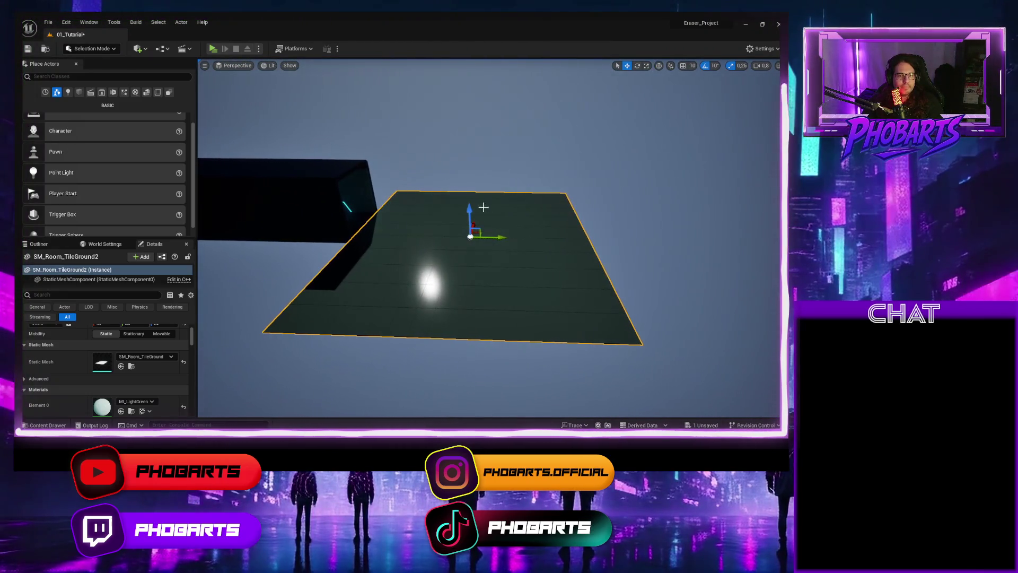
mouse_move(635, 174)
mouse_down()
mouse_move(584, 175)
mouse_move(634, 174)
mouse_up()
mouse_move(405, 242)
mouse_down()
mouse_move(634, 200)
mouse_move(612, 208)
mouse_up()
mouse_move(621, 273)
mouse_down()
mouse_move(621, 254)
mouse_move(621, 272)
mouse_up()
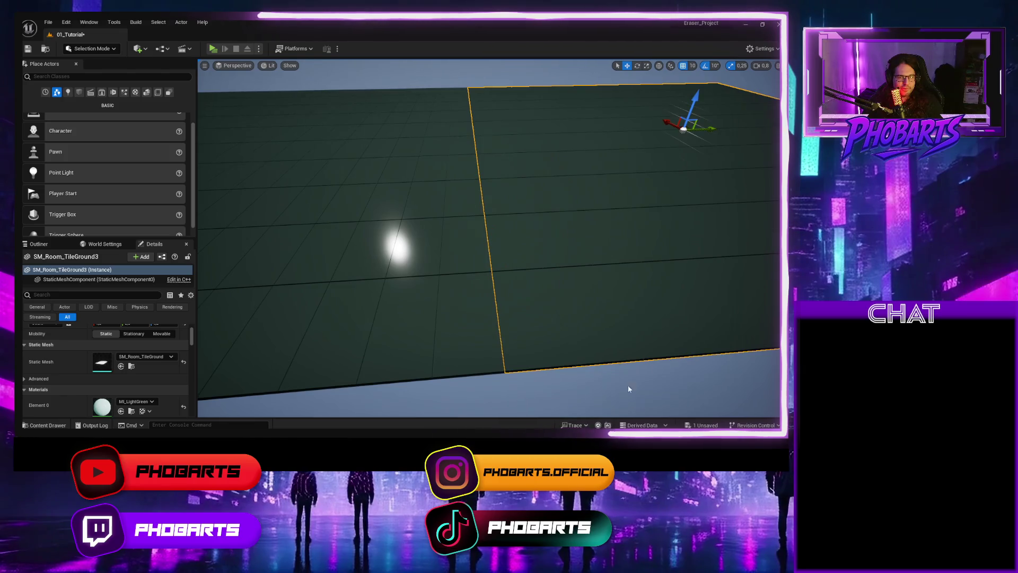
click(437, 237)
click(459, 79)
mouse_move(460, 80)
mouse_down()
mouse_move(459, 40)
mouse_move(469, 115)
mouse_up()
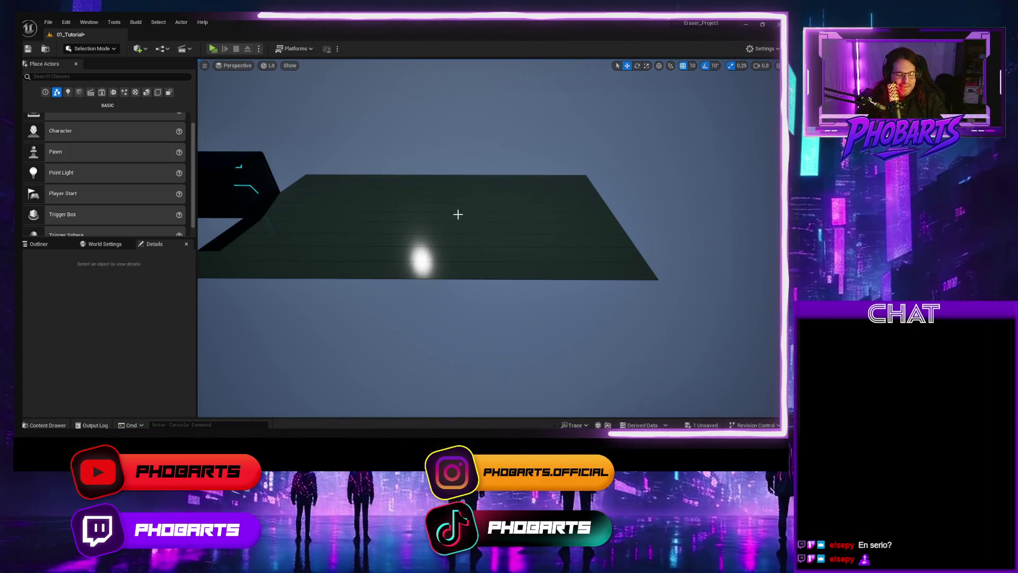
Step: Fly the view over the tile platform and back down the neon corridor toward the sculpture room
mouse_move(459, 217)
mouse_down()
mouse_move(408, 154)
mouse_move(430, 162)
mouse_move(432, 146)
mouse_move(432, 170)
mouse_move(477, 168)
mouse_move(408, 167)
mouse_move(488, 167)
mouse_move(488, 114)
mouse_up()
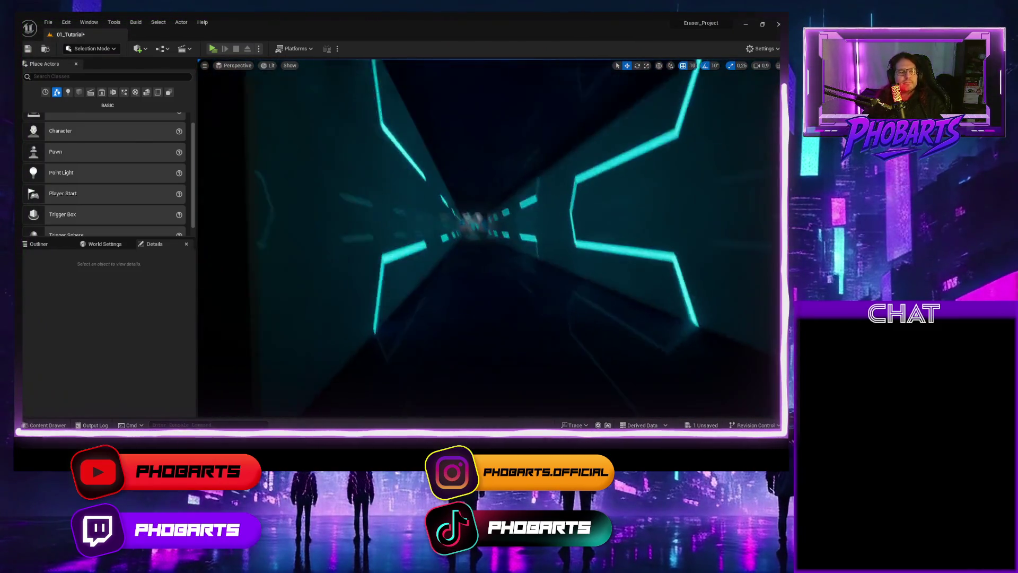
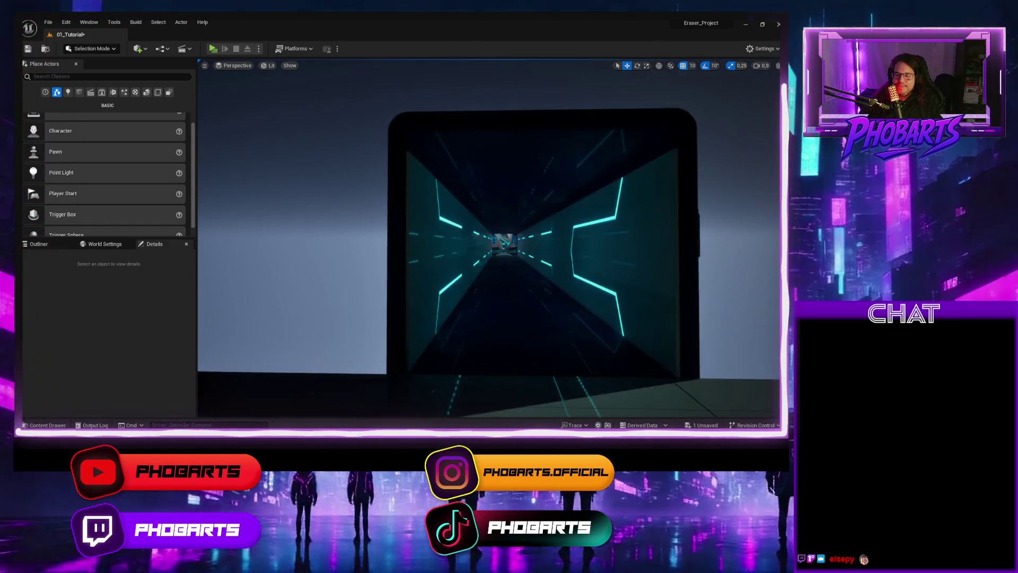
Step: Select the SM_Room_TileGround2 floor tile and stretch it larger along its length
key(Up)
key(Left)
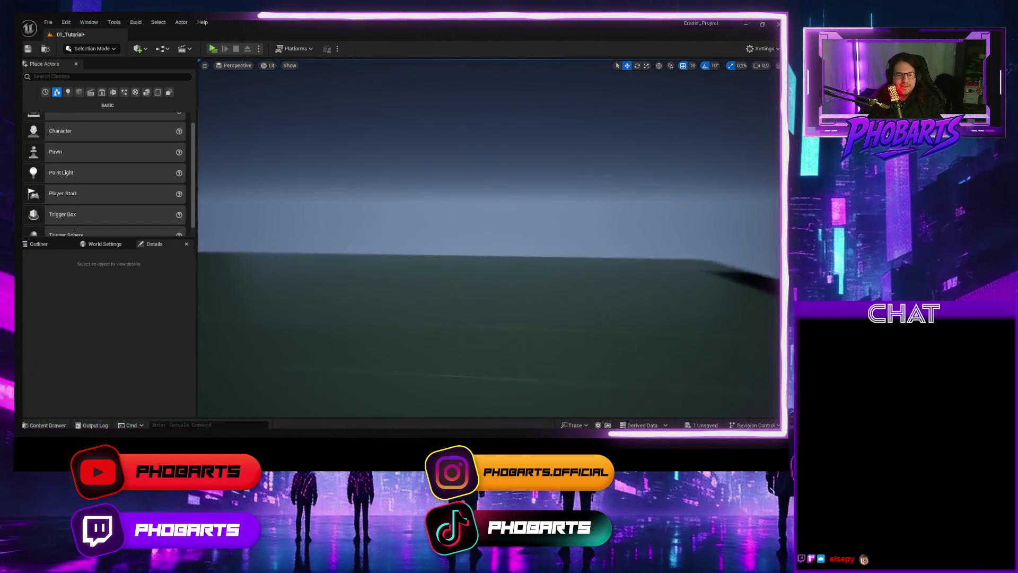
key(Up)
key(Up)
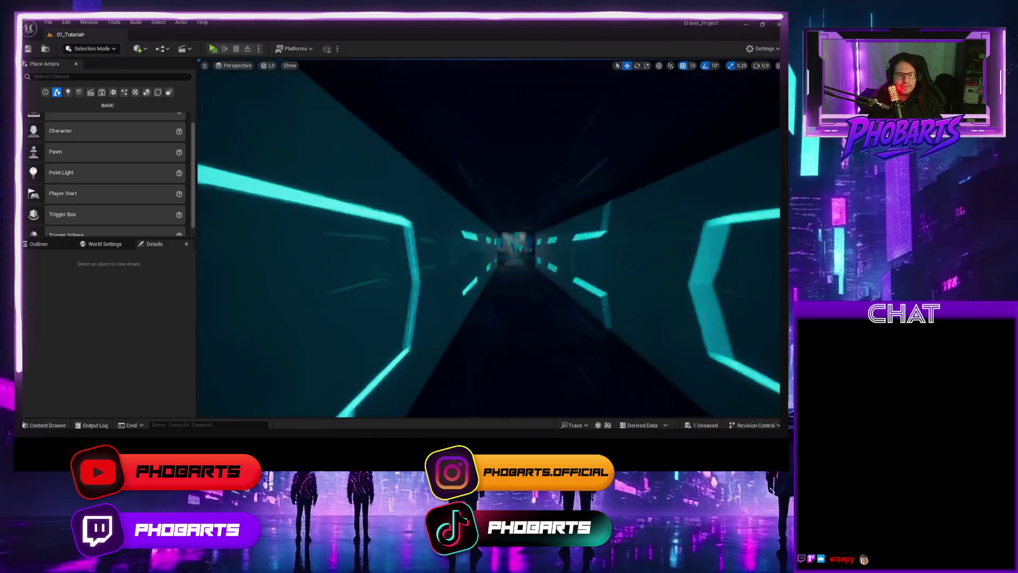
key(Up)
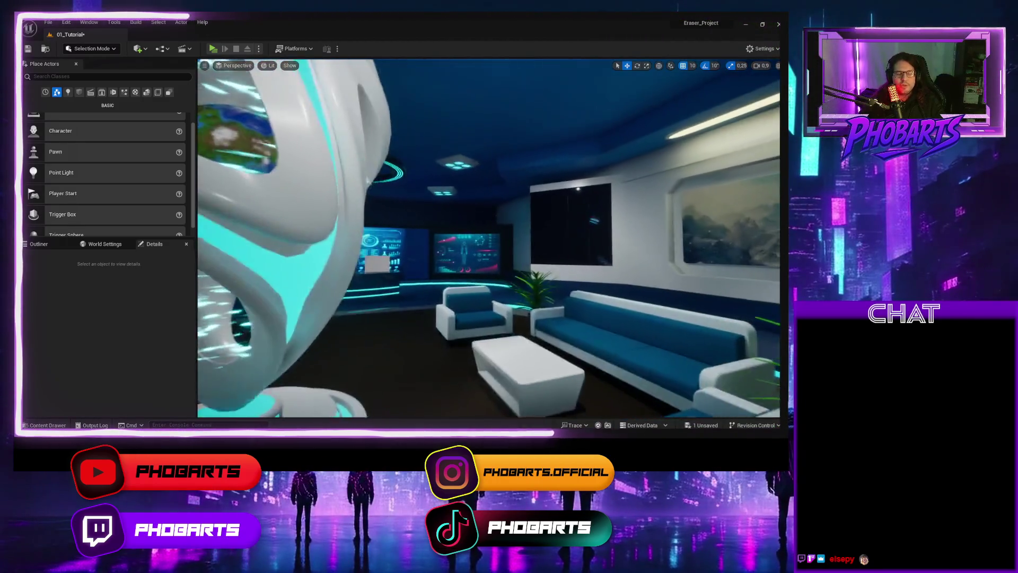
key(Up)
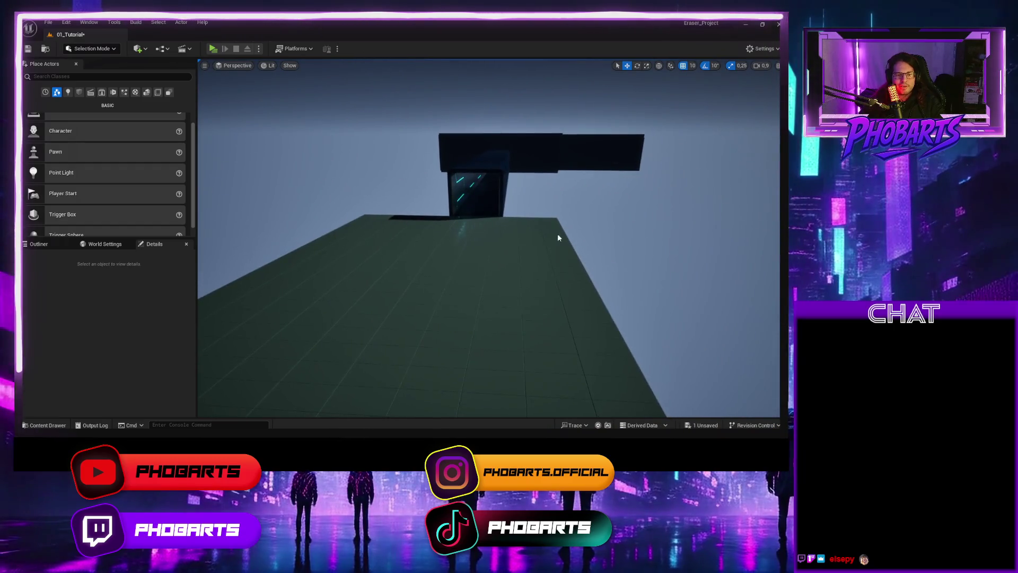
click(568, 229)
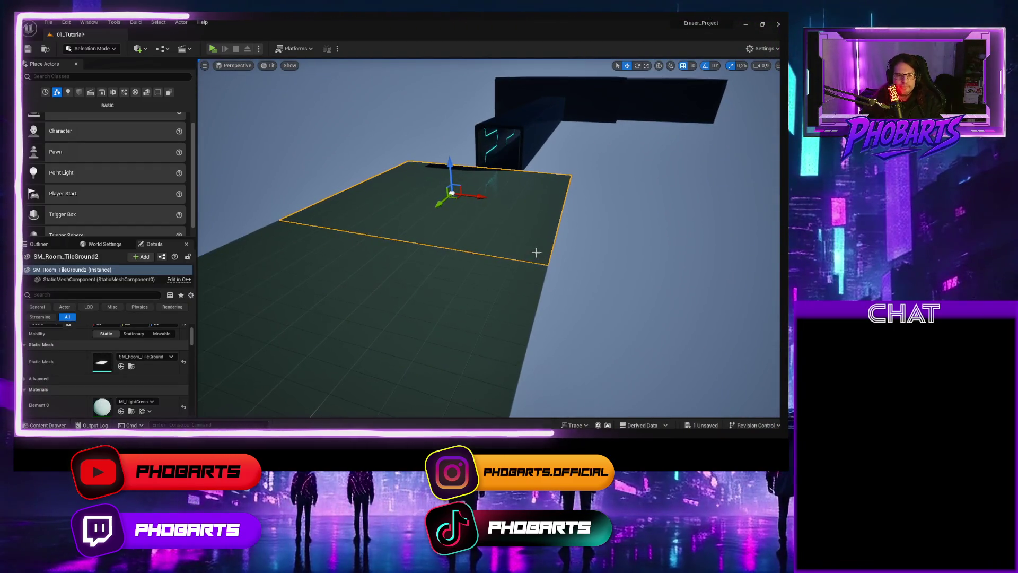
drag(524, 223, 547, 212)
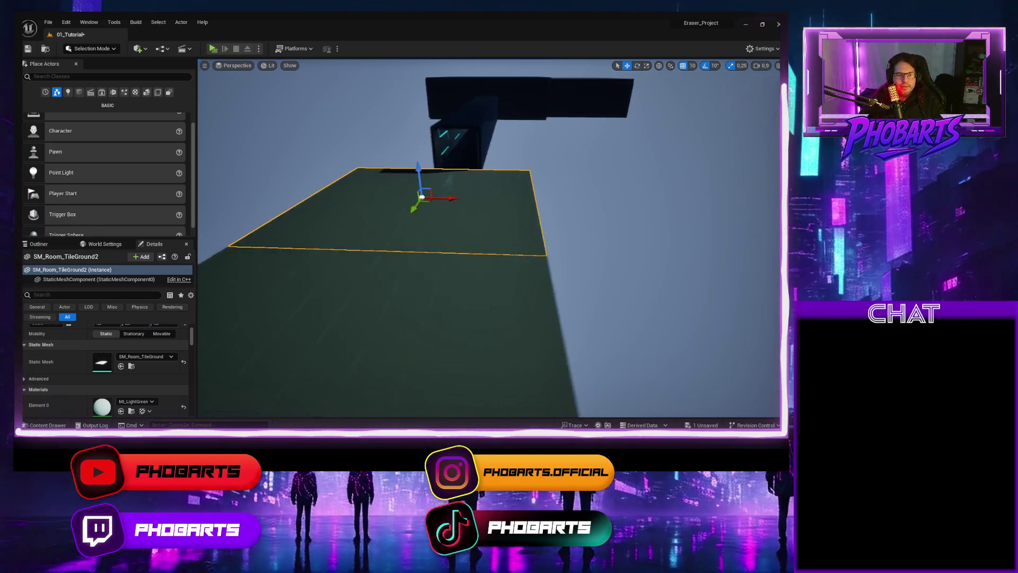
mouse_move(475, 214)
mouse_down()
mouse_move(509, 255)
mouse_move(472, 236)
mouse_move(496, 227)
mouse_move(501, 238)
mouse_move(411, 217)
mouse_up()
key(Delete)
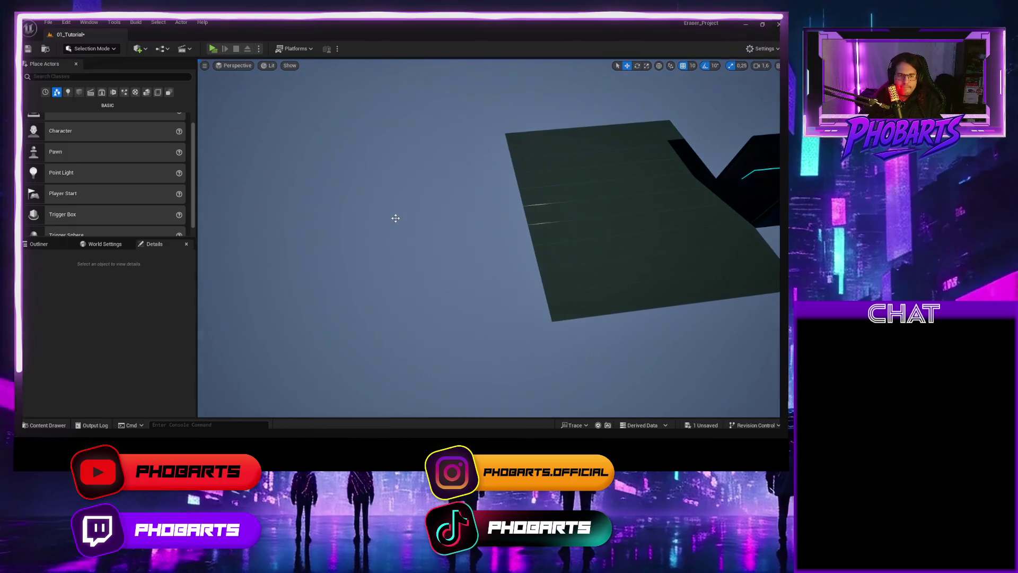
click(555, 211)
key(e)
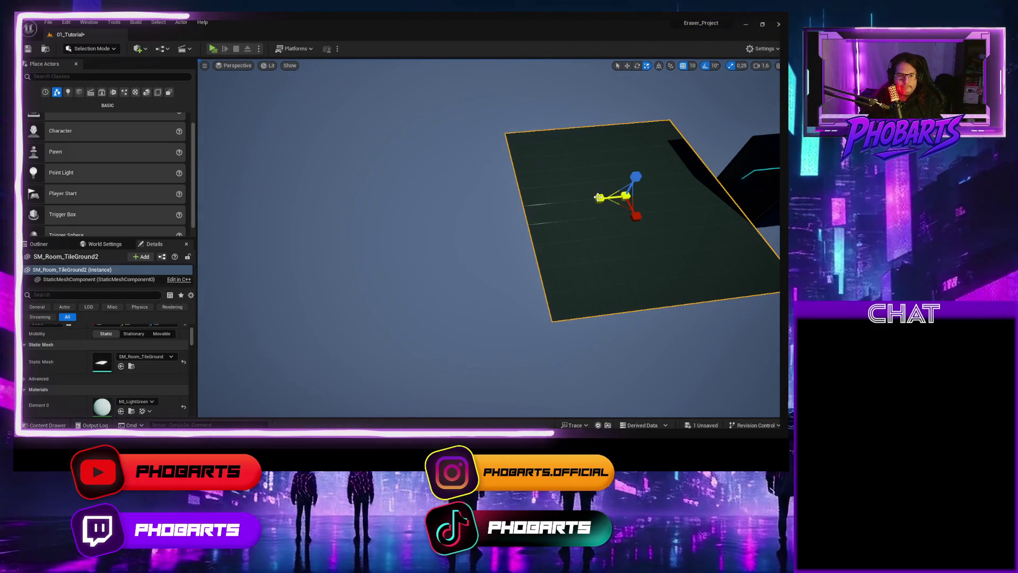
drag(598, 197, 572, 199)
key(f)
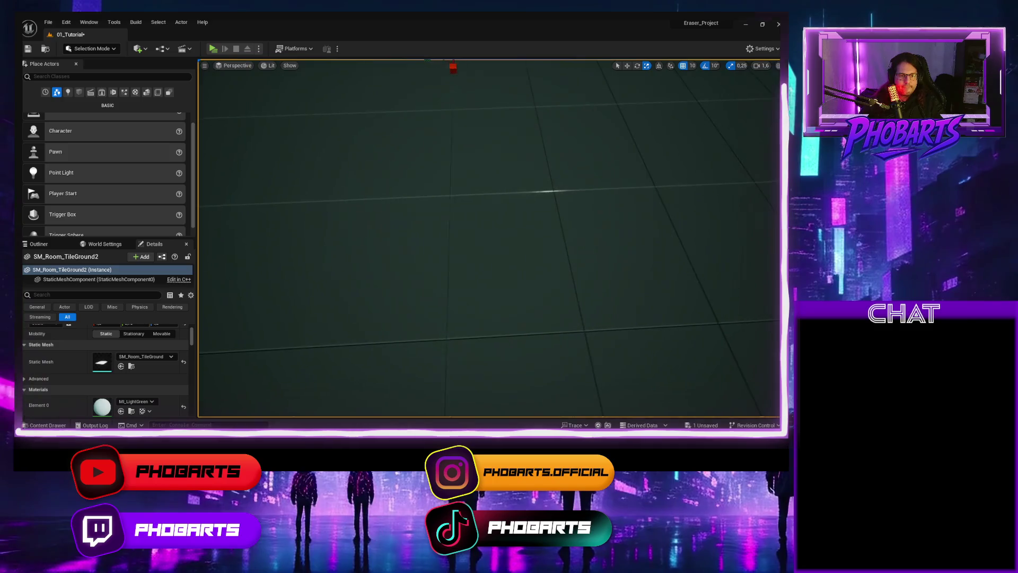
Step: Slide the enlarged floor tile toward the dark tunnel block and check its placement
scroll(602, 229, down, 5)
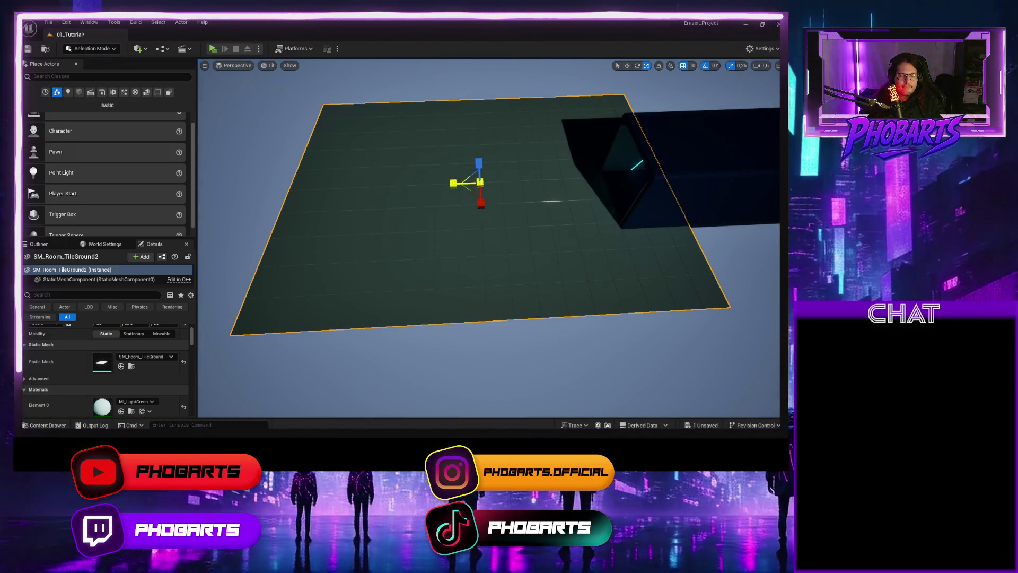
scroll(489, 239, up, 5)
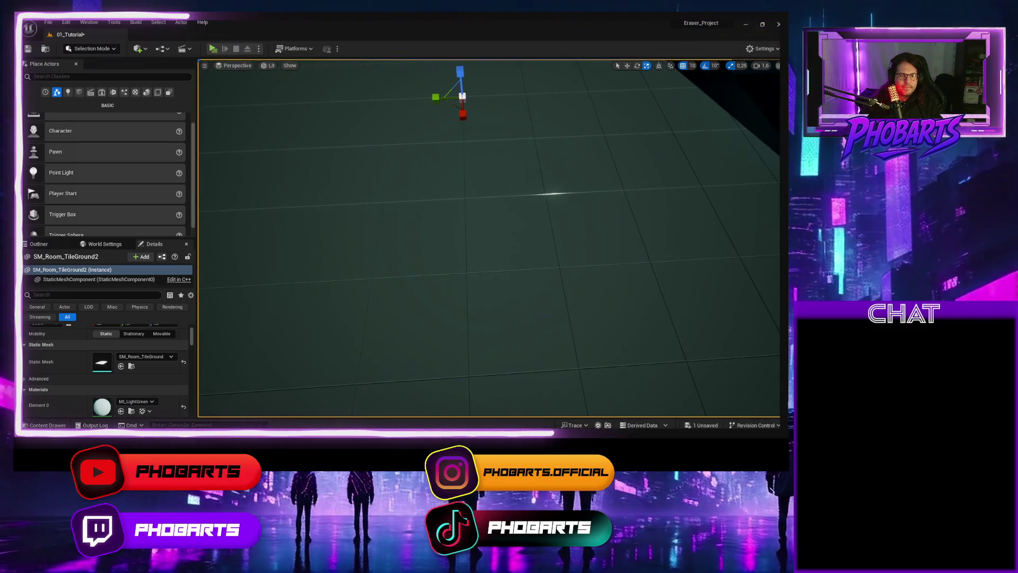
scroll(460, 196, down, 5)
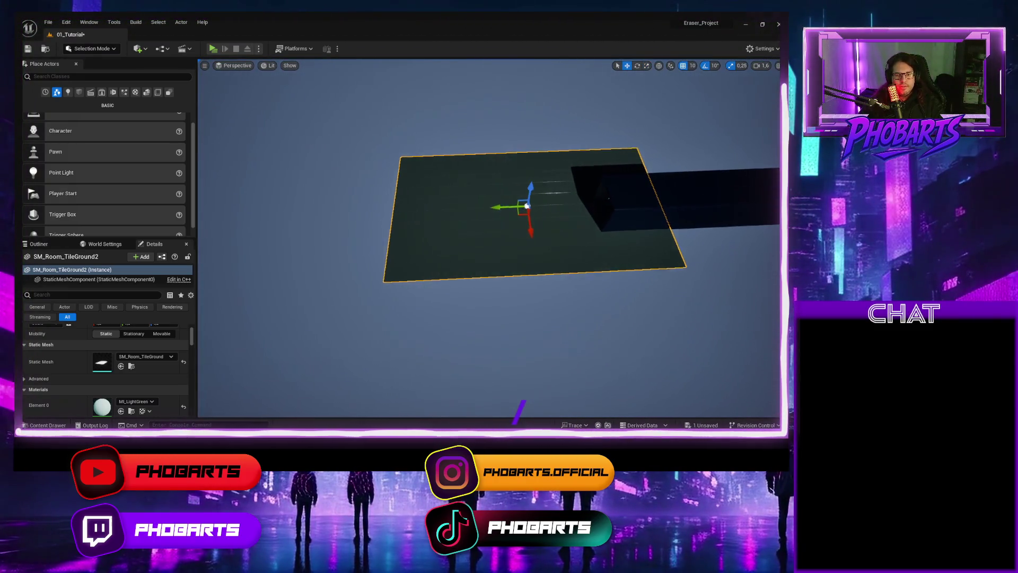
scroll(489, 239, up, 5)
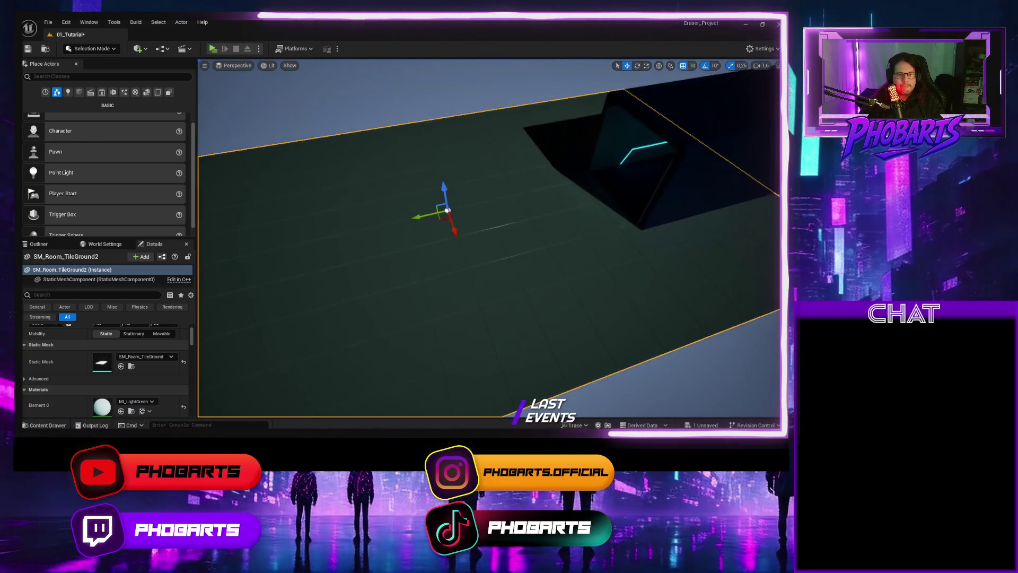
mouse_move(373, 227)
mouse_down()
mouse_move(232, 250)
mouse_move(286, 236)
mouse_move(310, 197)
mouse_up()
mouse_move(403, 282)
mouse_down()
mouse_move(404, 294)
mouse_move(405, 282)
mouse_up()
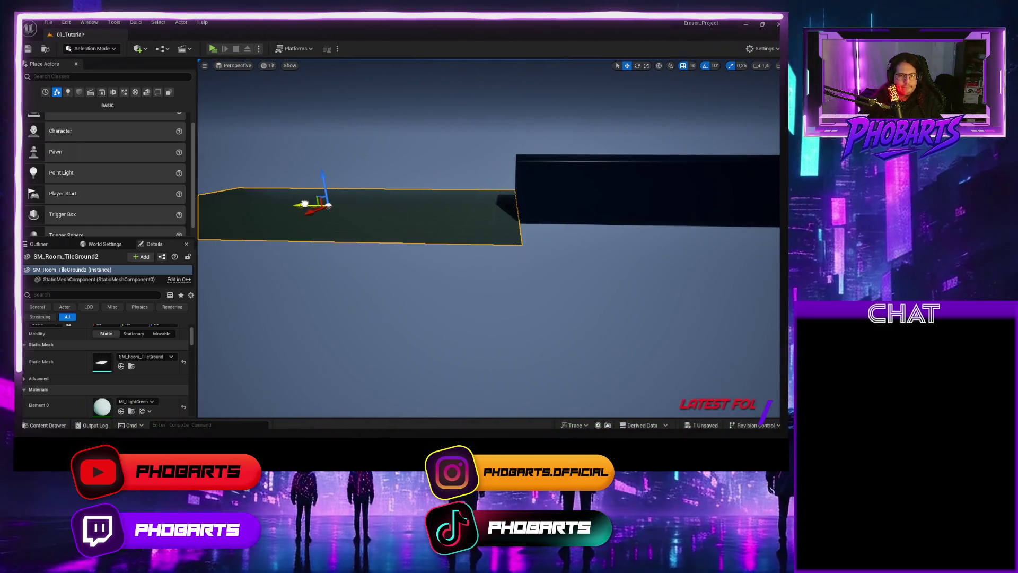
mouse_move(350, 214)
mouse_down()
mouse_move(346, 175)
mouse_move(334, 175)
mouse_move(372, 170)
mouse_move(353, 214)
mouse_move(382, 211)
mouse_move(361, 218)
mouse_move(376, 212)
mouse_move(374, 235)
mouse_up()
key(f)
drag(518, 250, 656, 227)
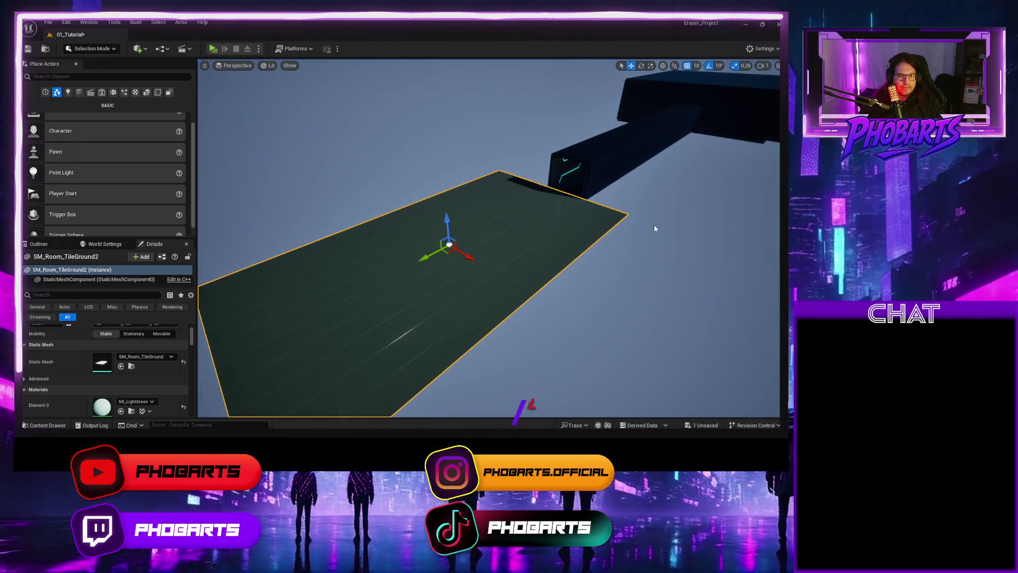
mouse_move(448, 278)
mouse_down()
mouse_move(361, 273)
mouse_move(449, 299)
mouse_up()
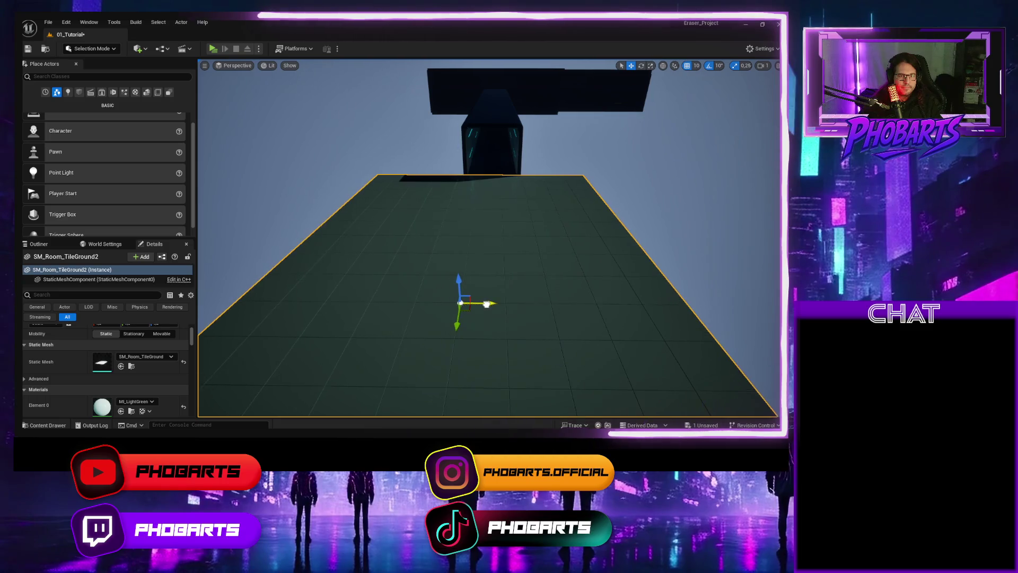
mouse_move(498, 302)
mouse_down()
mouse_move(525, 305)
mouse_move(533, 275)
mouse_move(615, 281)
mouse_move(626, 247)
mouse_up()
mouse_move(625, 207)
mouse_down()
mouse_move(663, 211)
mouse_move(552, 234)
mouse_up()
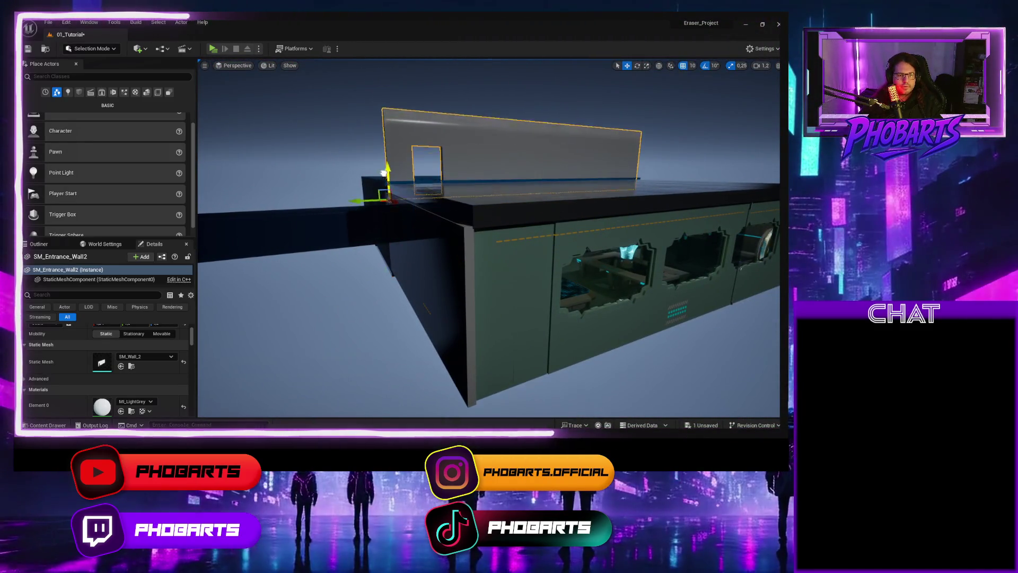
Step: Delete the SM_Entrance_Wall2 doorway wall from the roof, then inspect the RoomWall04_Wall_1 windowed side wall
mouse_move(379, 148)
mouse_down()
mouse_move(390, 118)
mouse_move(387, 186)
mouse_move(414, 183)
mouse_up()
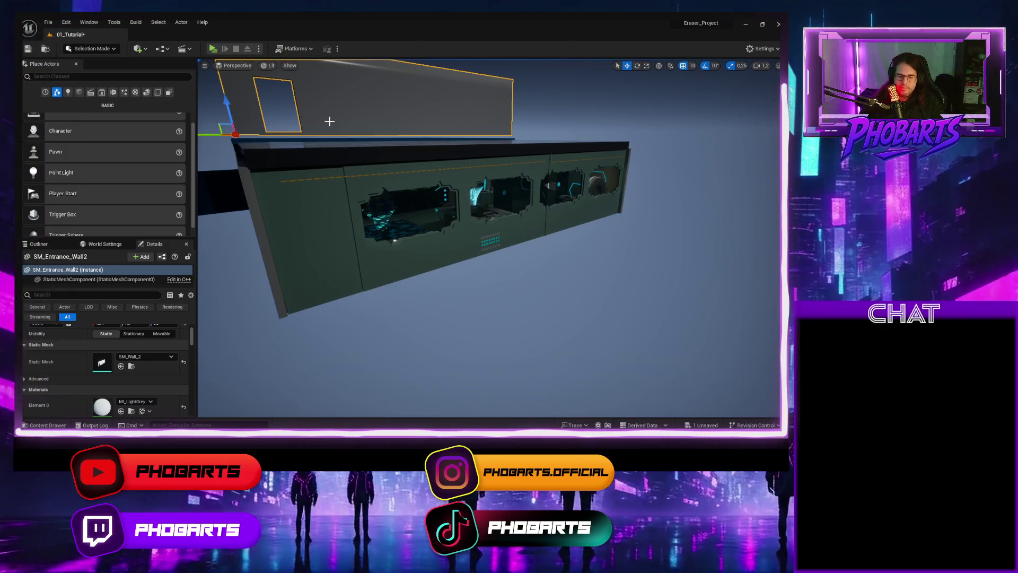
key(Delete)
drag(329, 118, 334, 80)
drag(333, 186, 333, 186)
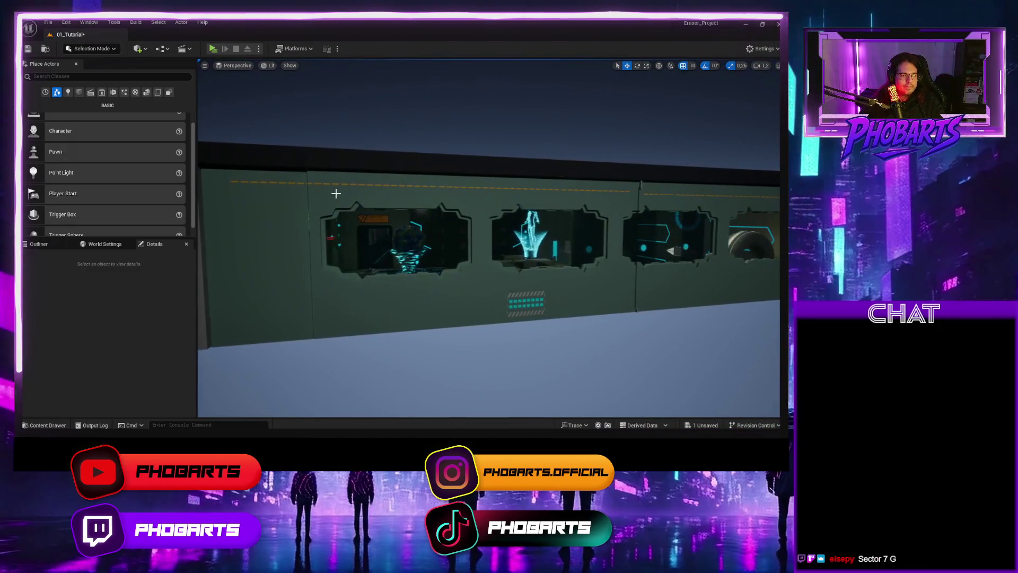
click(394, 293)
key(Right)
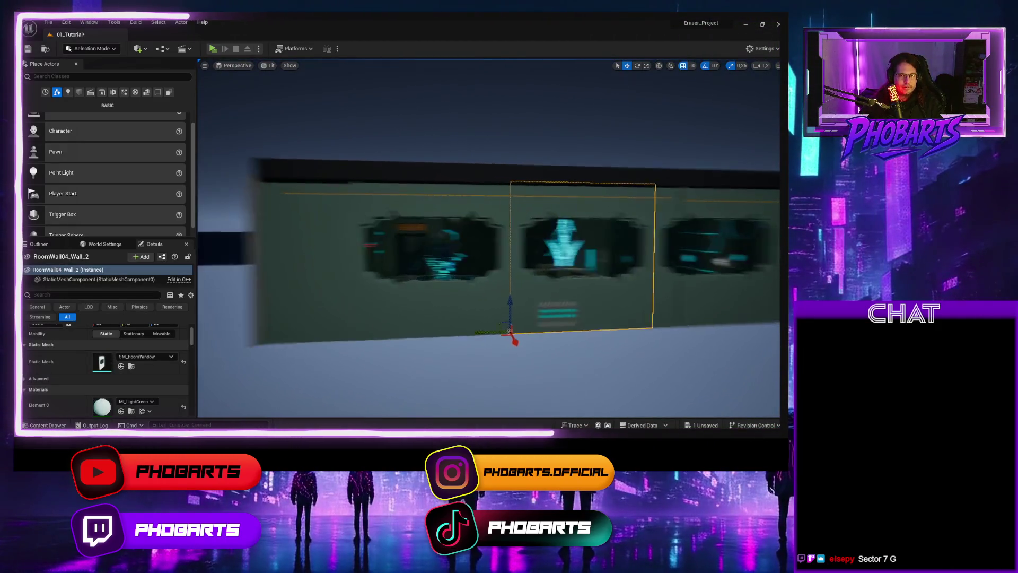
key(Right)
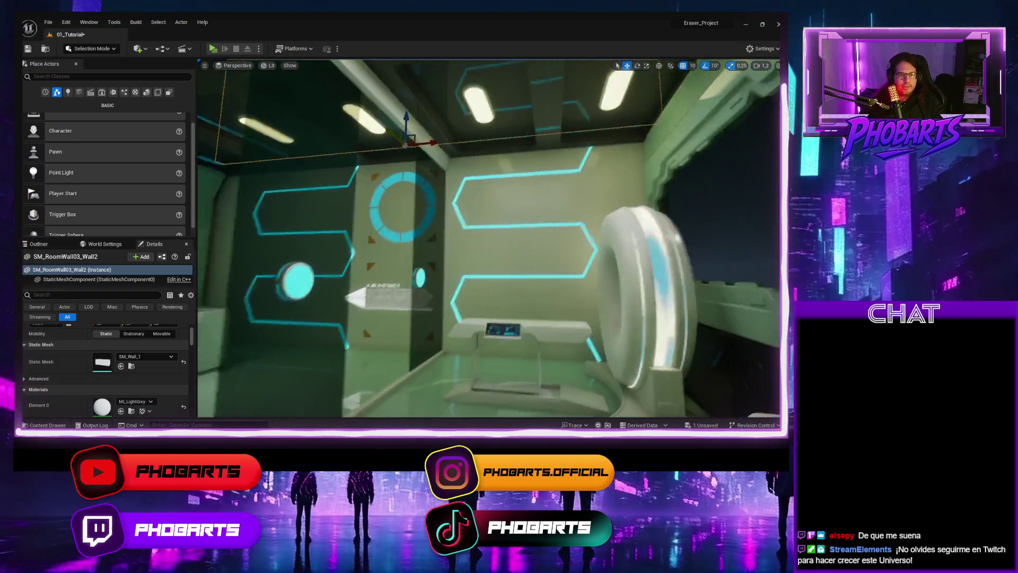
Step: Delete the SM_RoomWall03_Wall2 panel and fly into the lit interior room to check it
click(540, 227)
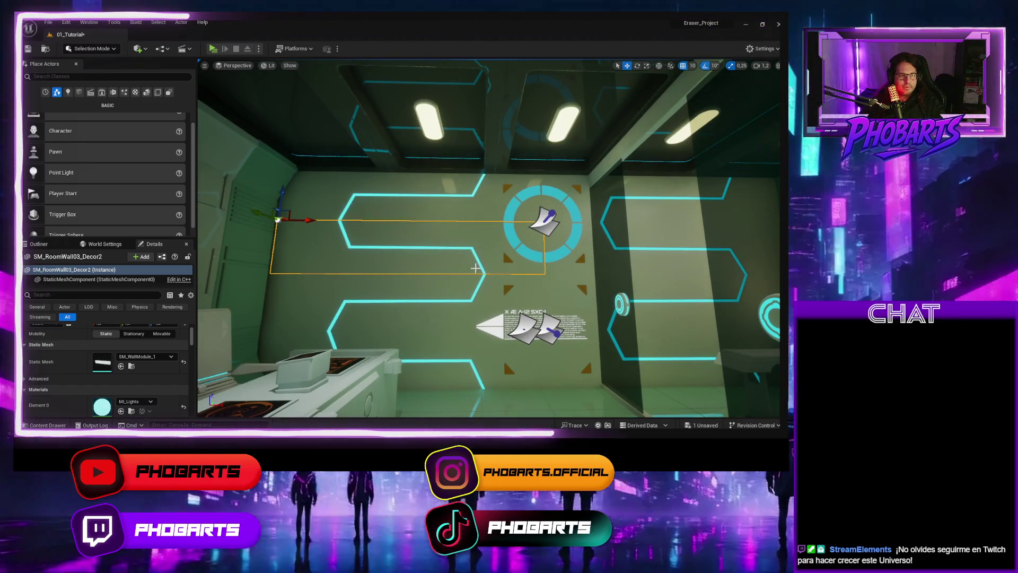
mouse_move(476, 267)
mouse_down()
mouse_move(202, 237)
mouse_move(454, 267)
mouse_up()
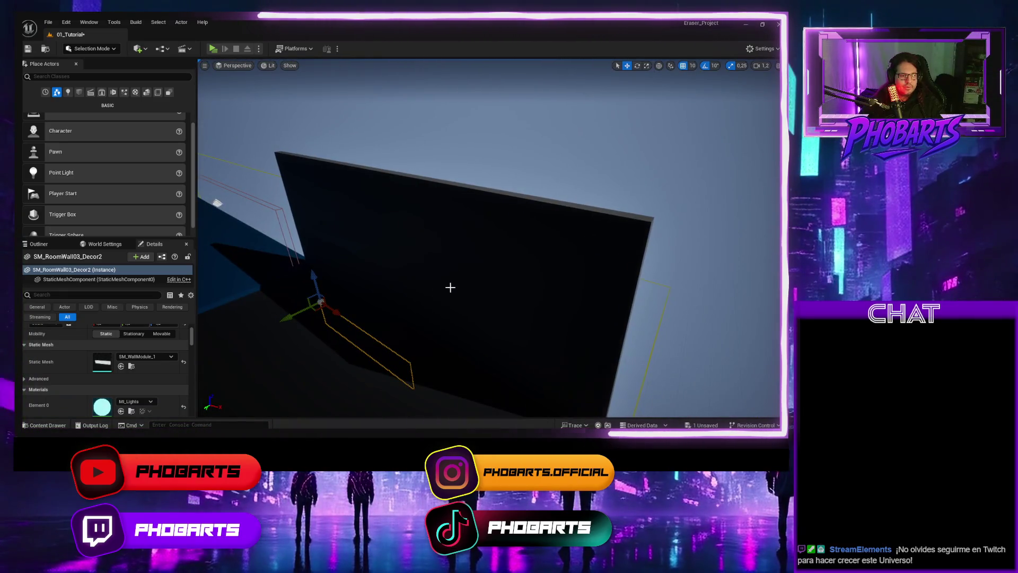
key(f)
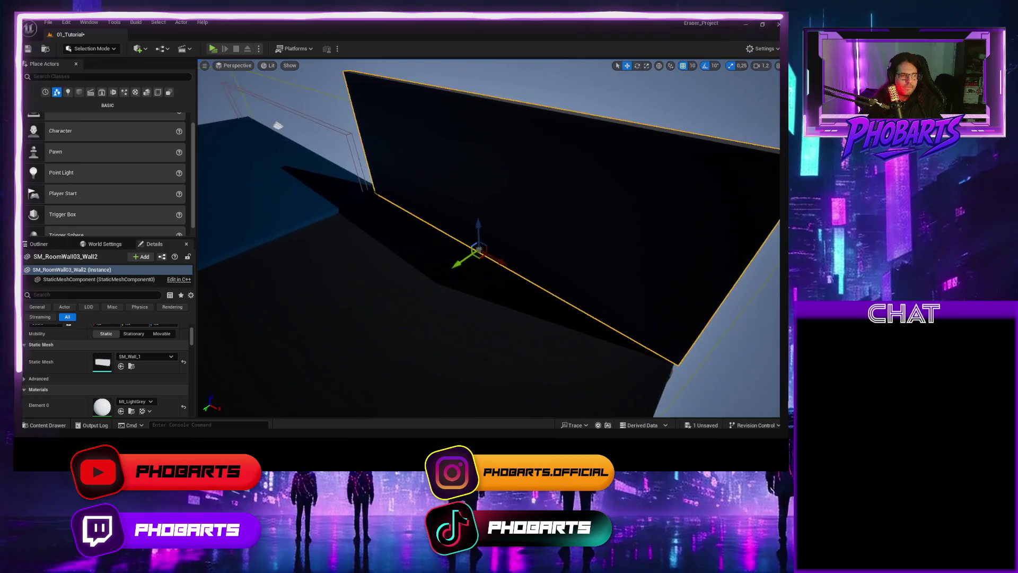
key(Delete)
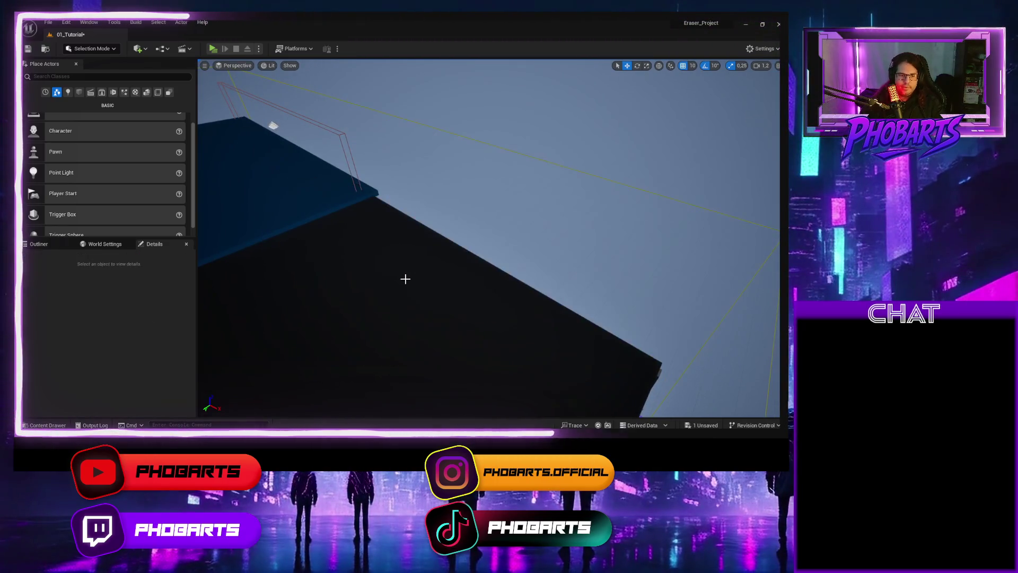
key(w)
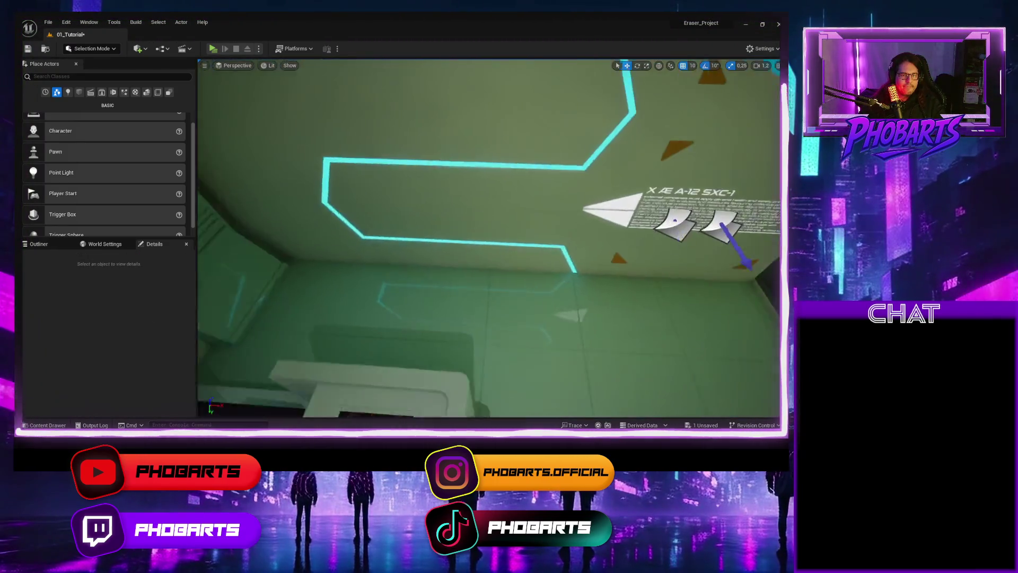
key(s)
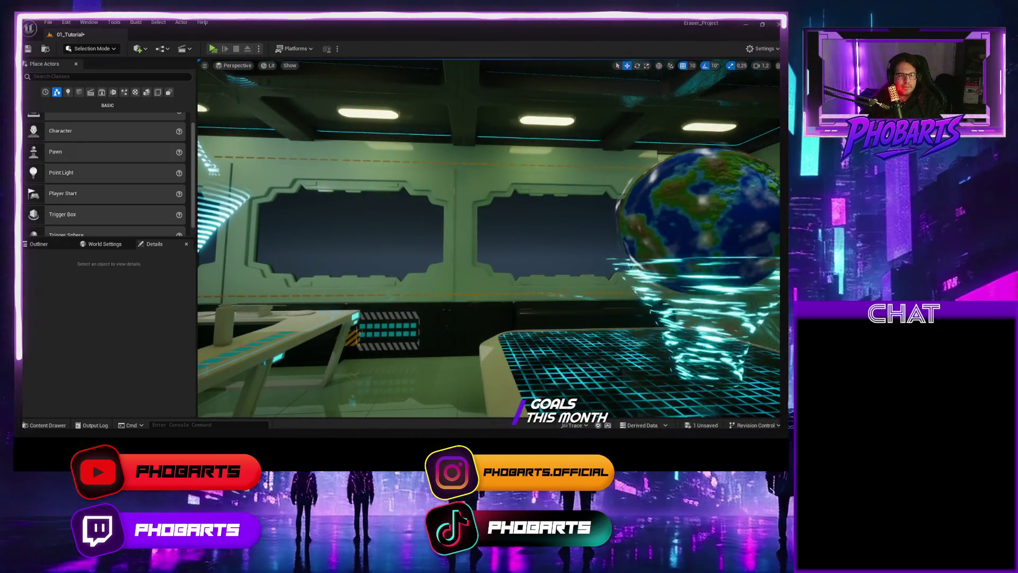
Step: Check the Decor16, RoomWall04_Wall_1 and Wall_5 pieces while orbiting around the arched green wall
mouse_move(488, 238)
mouse_down()
mouse_move(520, 230)
mouse_move(504, 231)
mouse_move(501, 217)
mouse_move(353, 268)
mouse_up()
click(474, 235)
key(f)
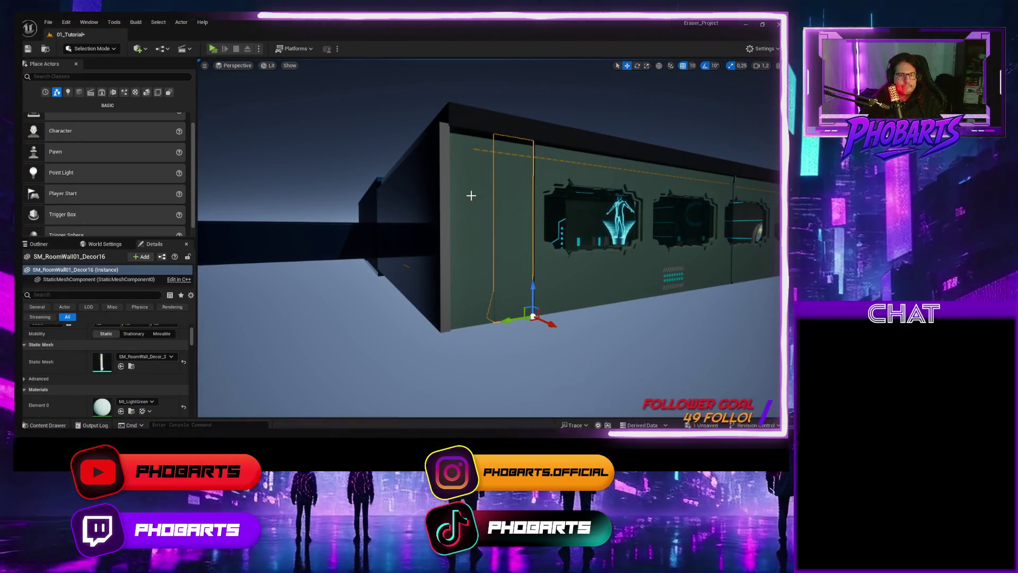
click(471, 196)
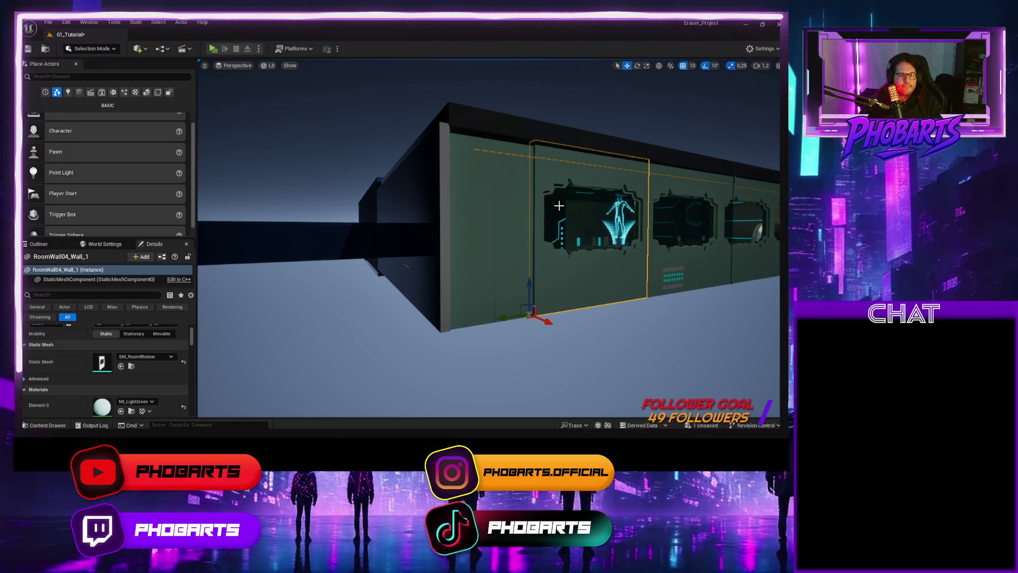
mouse_move(558, 209)
mouse_down()
mouse_move(450, 221)
mouse_move(494, 236)
mouse_move(431, 219)
mouse_move(493, 236)
mouse_move(514, 226)
mouse_move(366, 207)
mouse_up()
click(494, 236)
drag(459, 179, 449, 202)
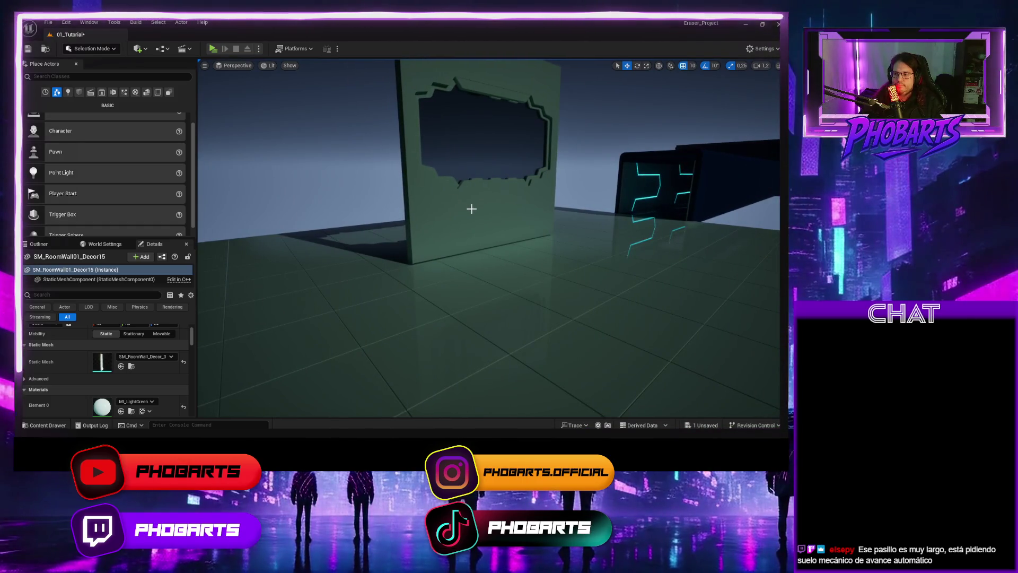
mouse_move(565, 272)
mouse_down()
mouse_move(551, 273)
mouse_move(584, 292)
mouse_move(584, 313)
mouse_move(605, 305)
mouse_up()
mouse_move(488, 257)
mouse_down()
mouse_move(489, 228)
mouse_move(519, 216)
mouse_move(494, 232)
mouse_up()
Step: Multi-select the lounge entrance wall sections and the door frame
click(519, 216)
click(518, 220)
ctrl+click(489, 223)
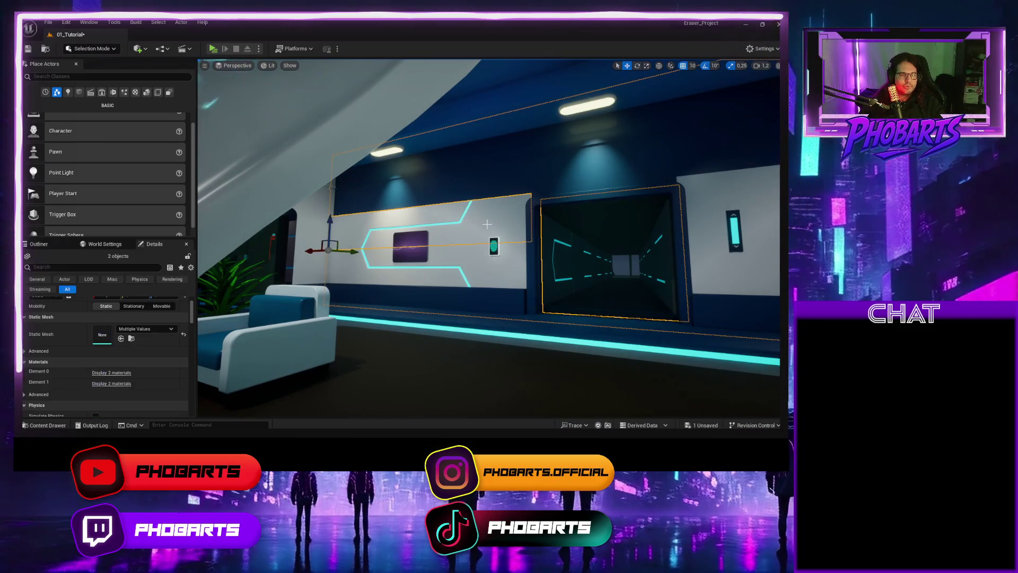
ctrl+click(413, 252)
drag(414, 252, 504, 273)
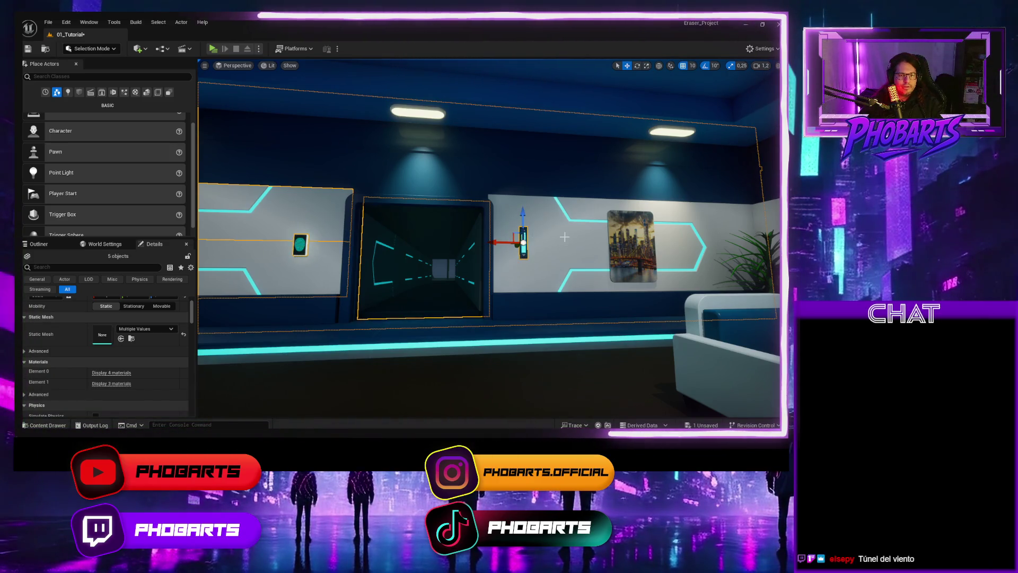
drag(691, 265, 737, 263)
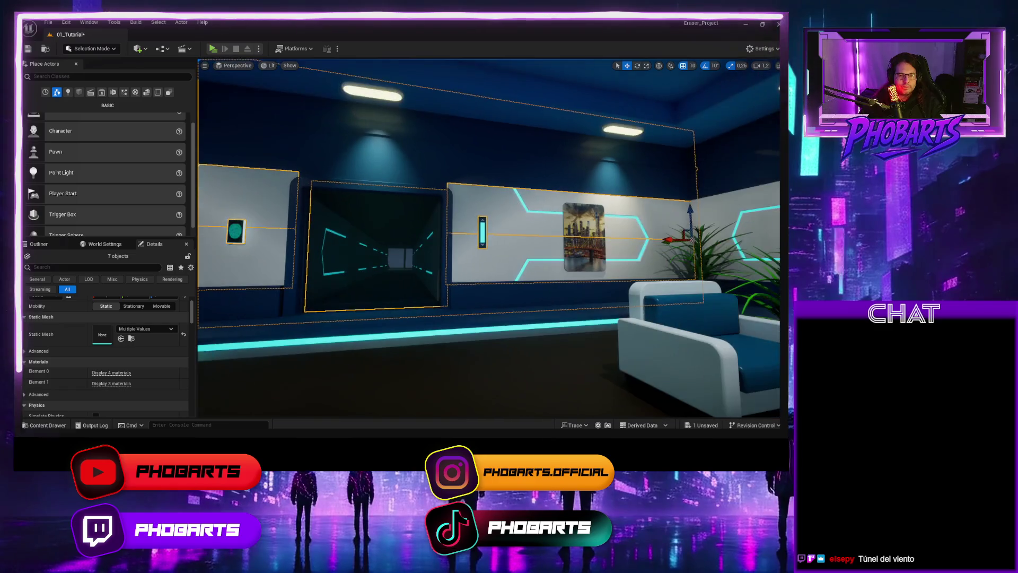
ctrl+click(371, 192)
Step: Move the selected door-wall group to the end of the neon corridor
mouse_move(385, 210)
mouse_down()
mouse_move(319, 210)
mouse_move(319, 180)
mouse_move(403, 186)
mouse_move(393, 185)
mouse_up()
mouse_move(519, 232)
mouse_down()
mouse_move(509, 229)
mouse_move(518, 233)
mouse_up()
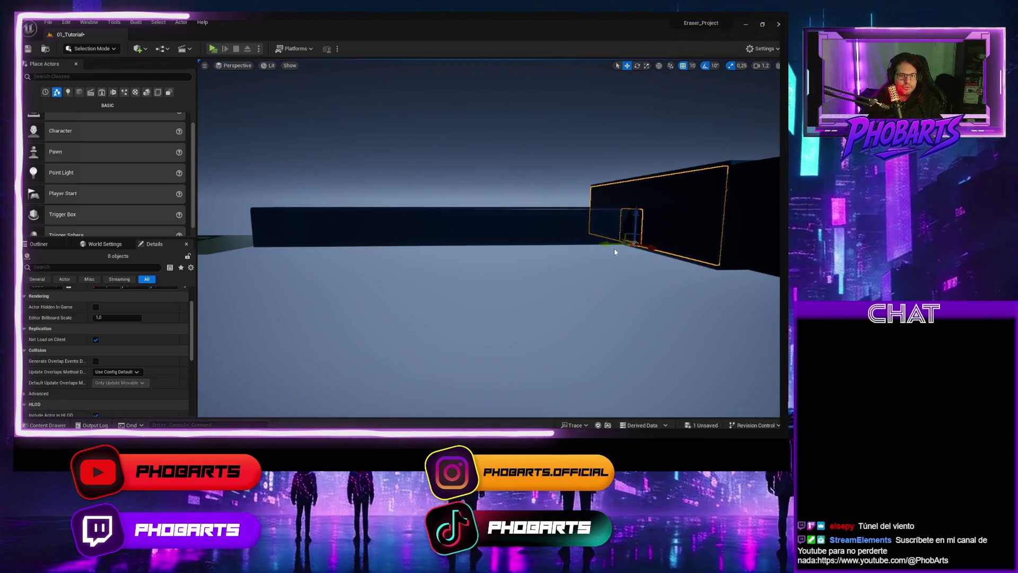
mouse_move(617, 242)
mouse_down()
mouse_move(290, 244)
mouse_move(371, 239)
mouse_up()
mouse_move(457, 265)
mouse_down()
mouse_move(391, 272)
mouse_move(525, 277)
mouse_up()
mouse_move(440, 289)
mouse_down()
mouse_move(536, 273)
mouse_move(439, 289)
mouse_up()
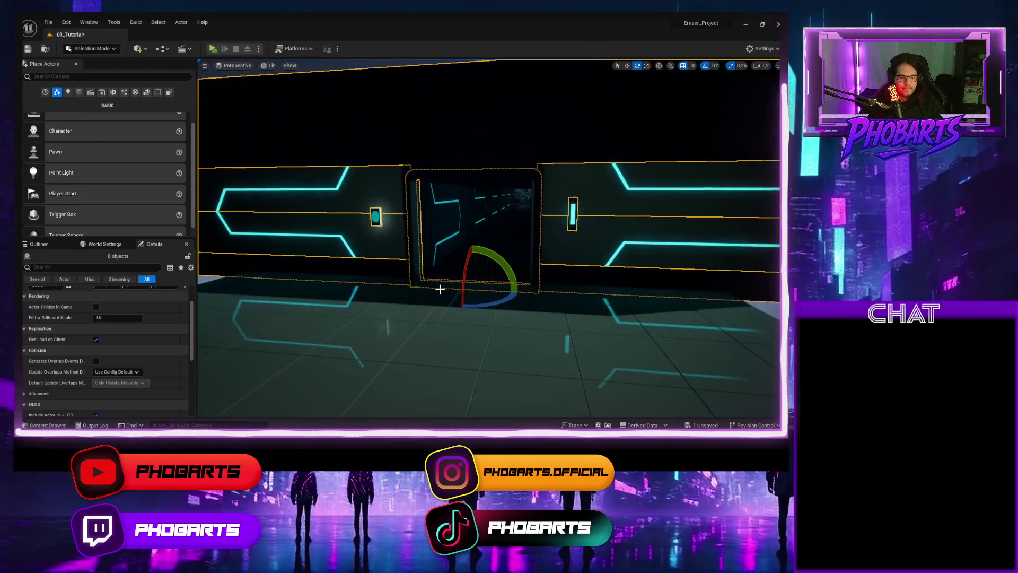
click(268, 65)
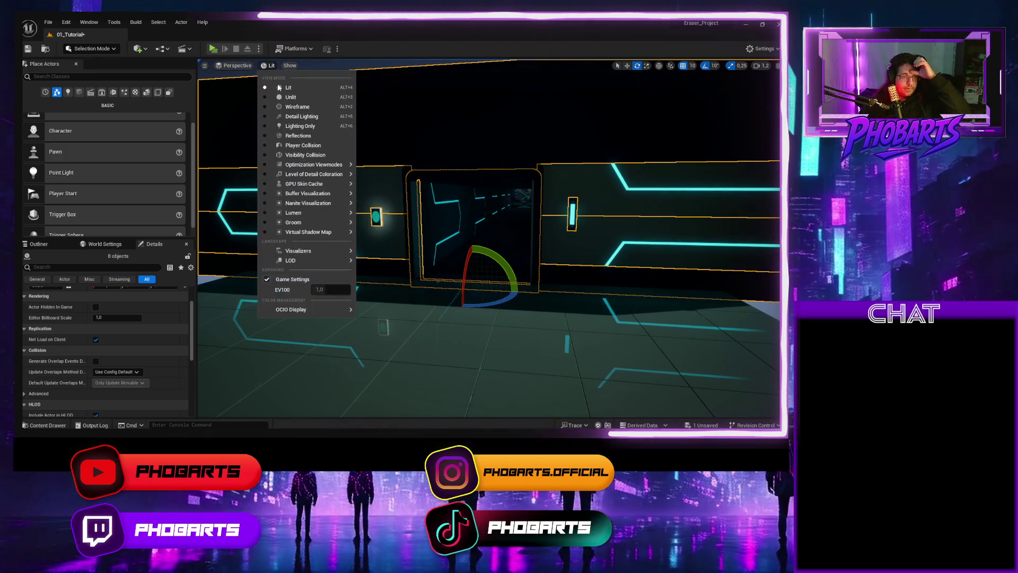
click(289, 98)
mouse_move(360, 201)
mouse_down()
mouse_move(372, 228)
mouse_move(416, 218)
mouse_move(525, 230)
mouse_move(490, 228)
mouse_up()
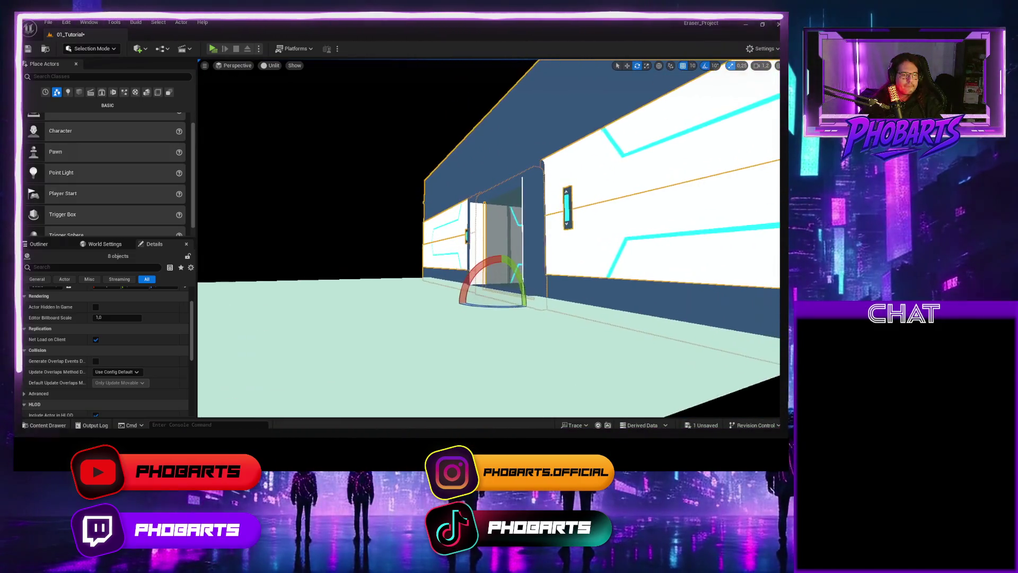
mouse_move(477, 304)
mouse_down()
mouse_move(450, 309)
mouse_move(519, 310)
mouse_move(510, 300)
mouse_move(510, 318)
mouse_move(472, 336)
mouse_up()
mouse_move(510, 308)
mouse_down()
mouse_move(510, 332)
mouse_move(510, 308)
mouse_up()
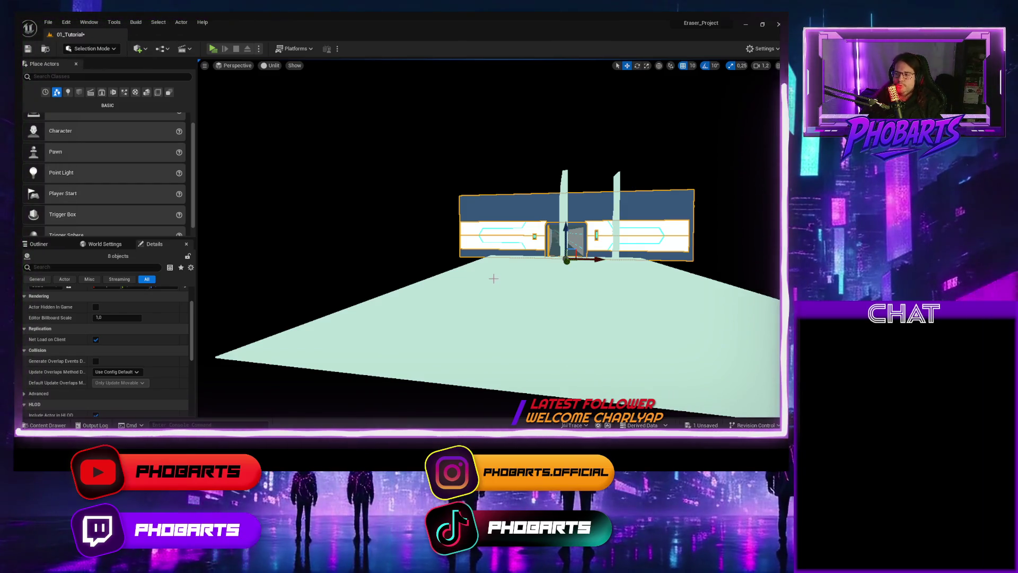
click(267, 66)
click(285, 89)
drag(522, 196, 522, 196)
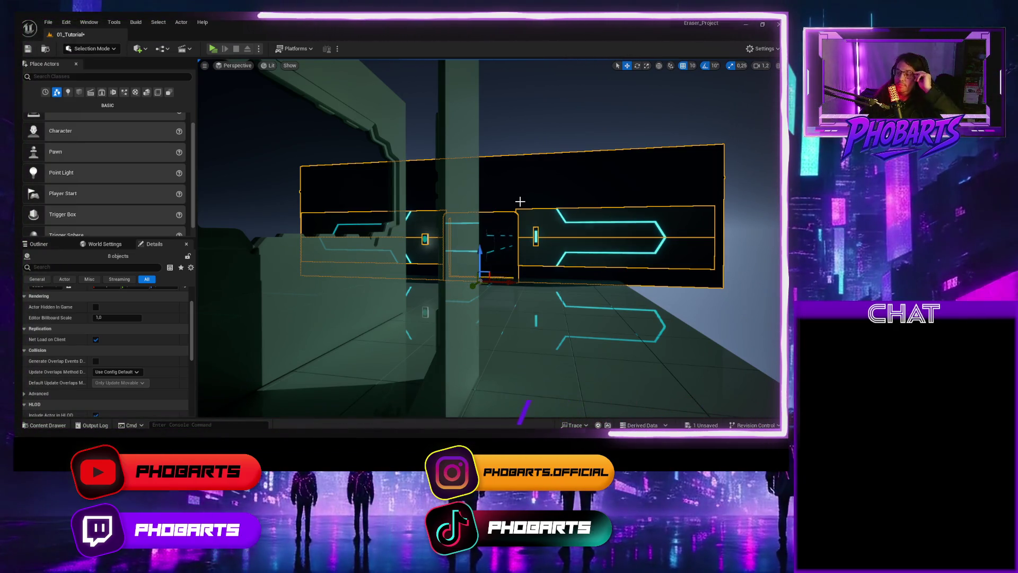
drag(541, 229, 541, 229)
drag(518, 161, 518, 161)
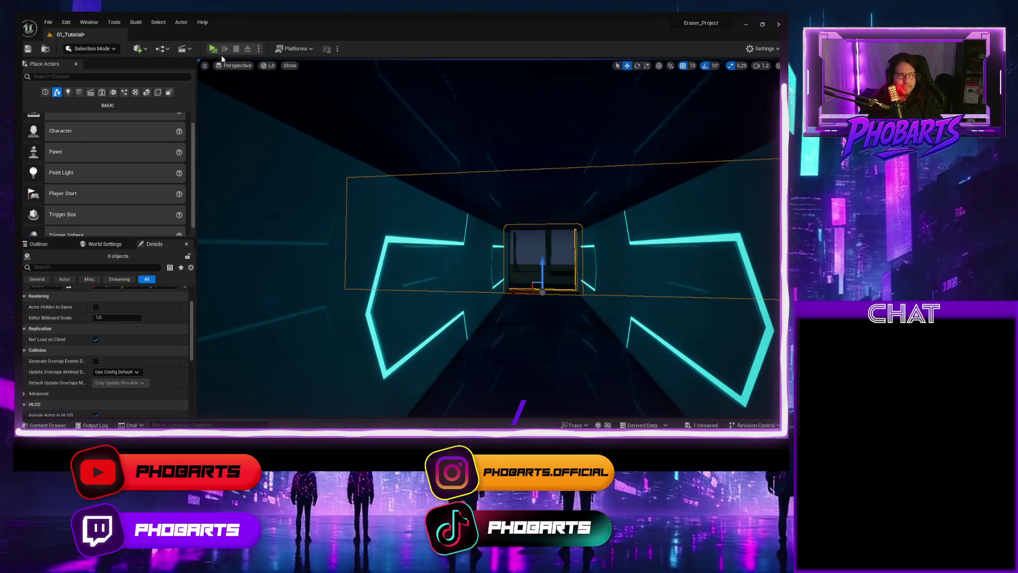
click(214, 49)
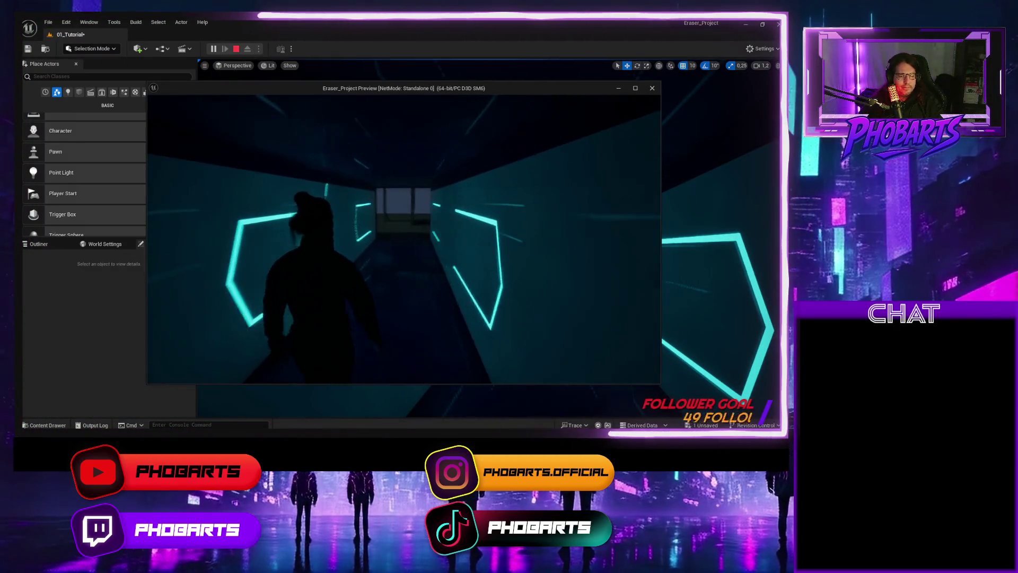
key(w)
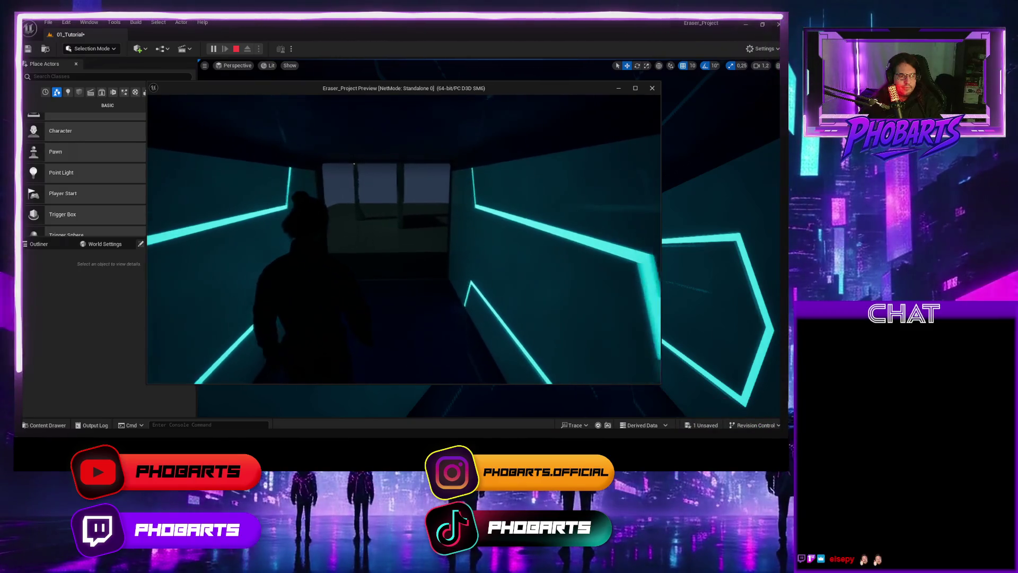
key(w)
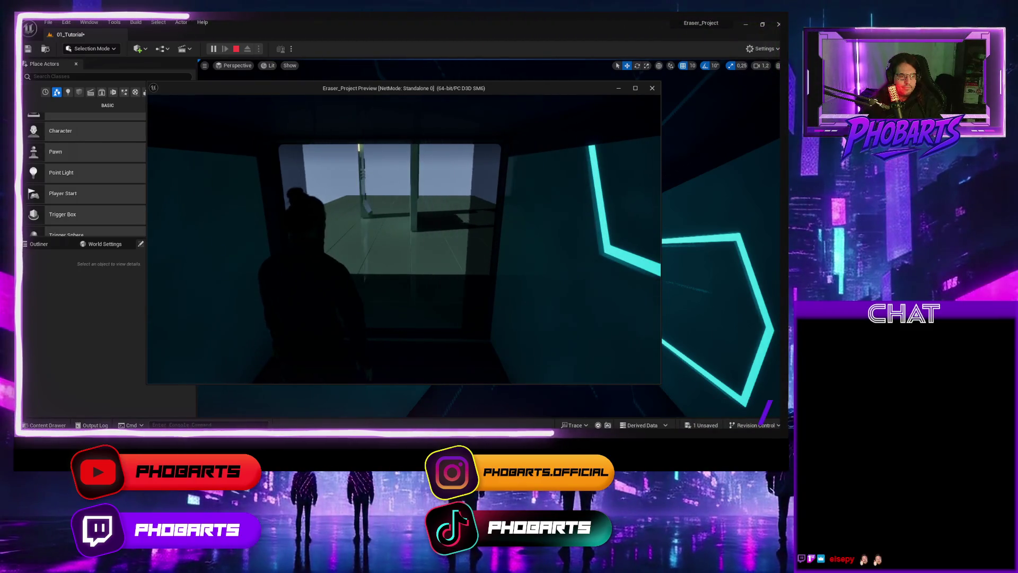
key(w)
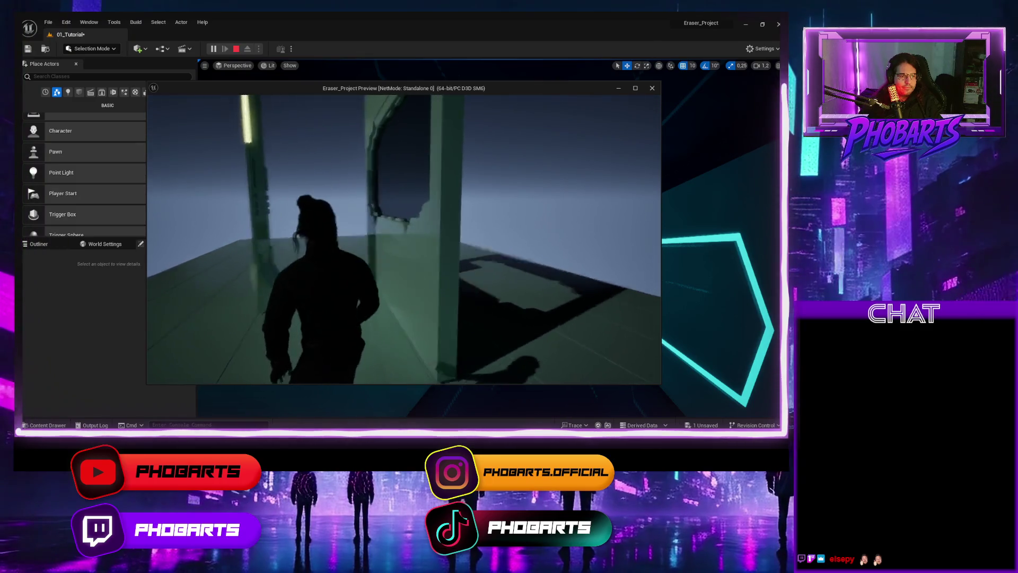
key(w)
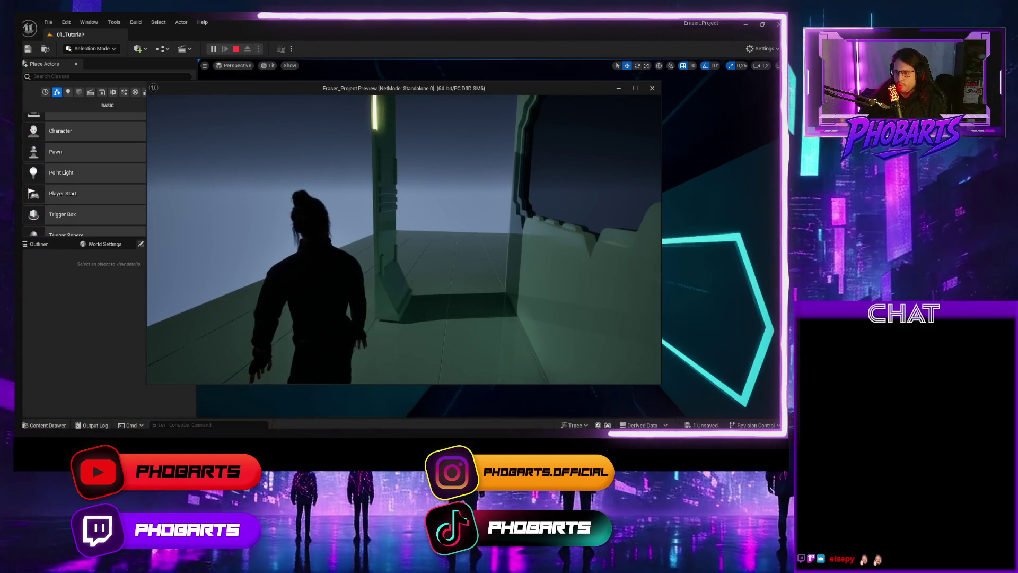
key(Escape)
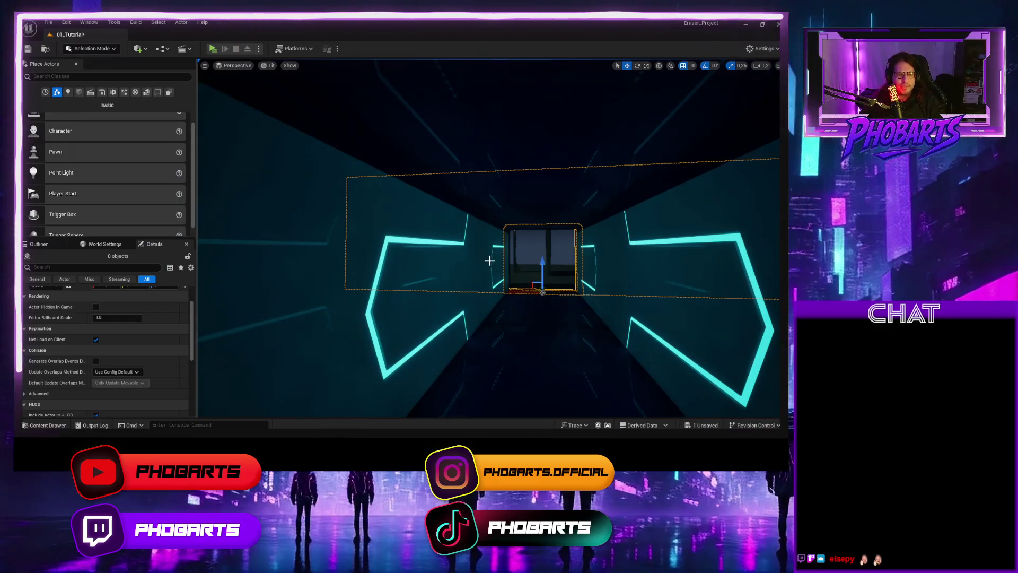
key(s)
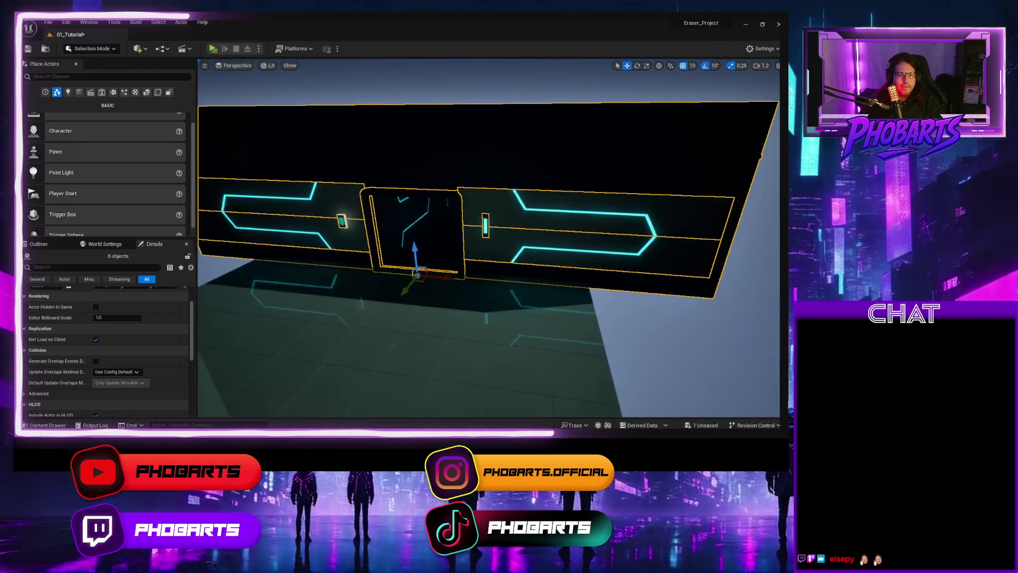
Step: Slide the Decor17 pillar left, away from the arched wall
click(484, 236)
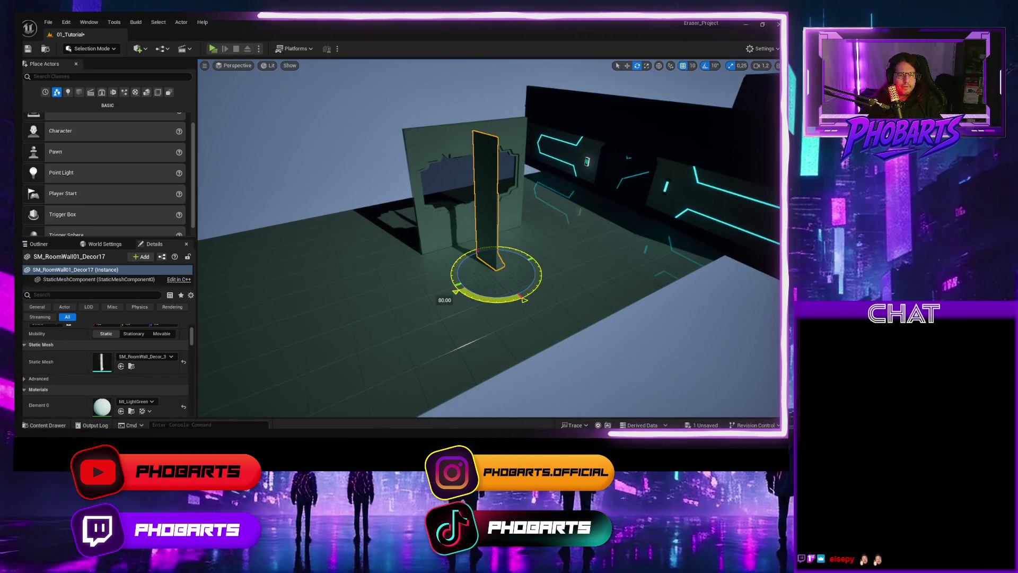
drag(523, 300, 604, 280)
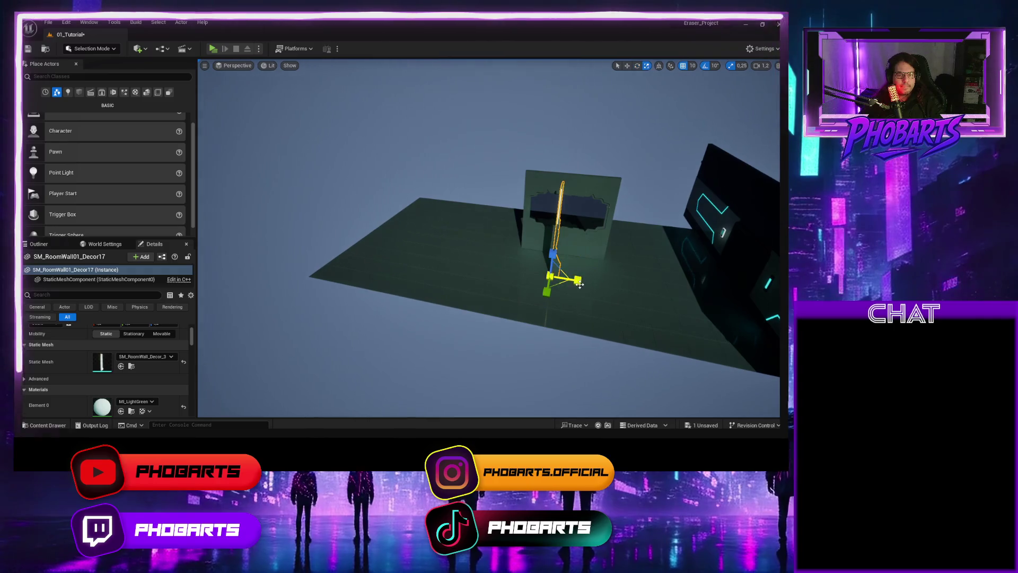
drag(522, 274, 372, 292)
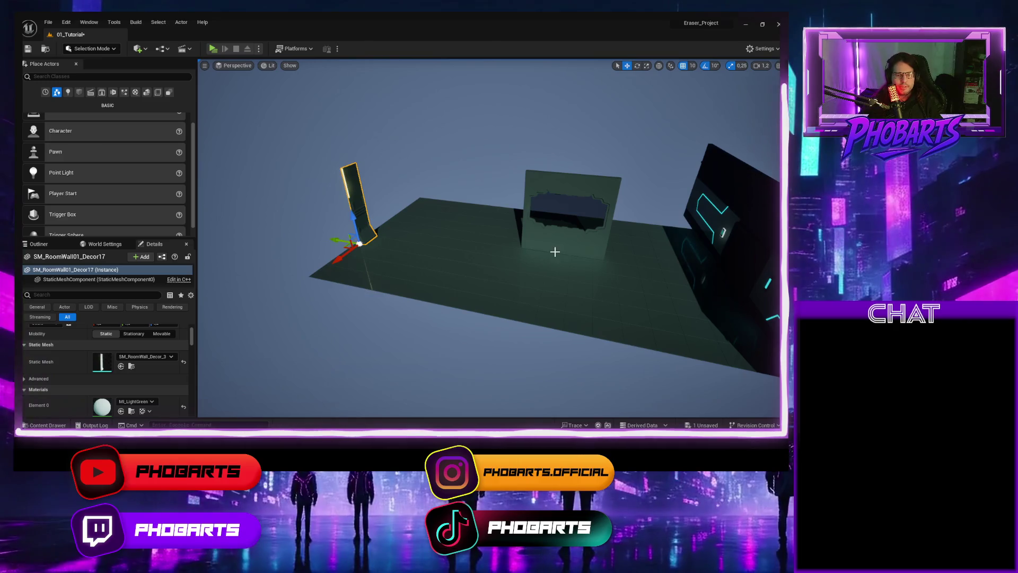
Step: Rotate the RoomWall04_Wall_5 wall section 180 degrees around Z
click(548, 254)
key(e)
mouse_move(510, 272)
mouse_down()
mouse_move(567, 250)
mouse_move(532, 225)
mouse_up()
mouse_move(584, 262)
mouse_down()
mouse_move(594, 239)
mouse_move(583, 201)
mouse_move(541, 239)
mouse_move(546, 336)
mouse_move(498, 321)
mouse_up()
click(700, 321)
click(514, 330)
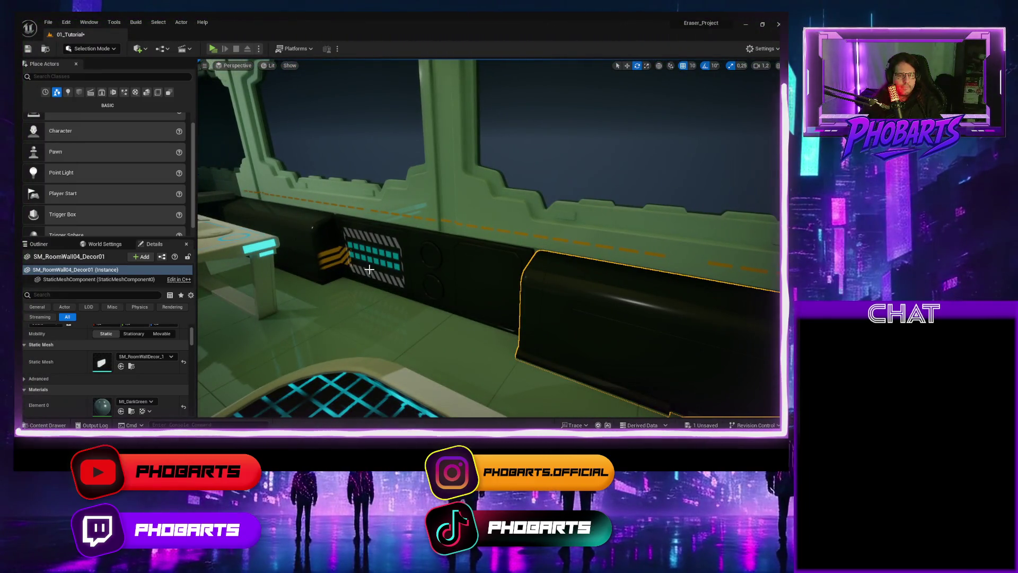
ctrl+click(417, 264)
mouse_move(354, 253)
mouse_down()
mouse_move(456, 276)
mouse_move(504, 271)
mouse_move(441, 350)
mouse_move(385, 348)
mouse_up()
mouse_move(680, 335)
mouse_down()
mouse_move(596, 326)
mouse_move(683, 340)
mouse_up()
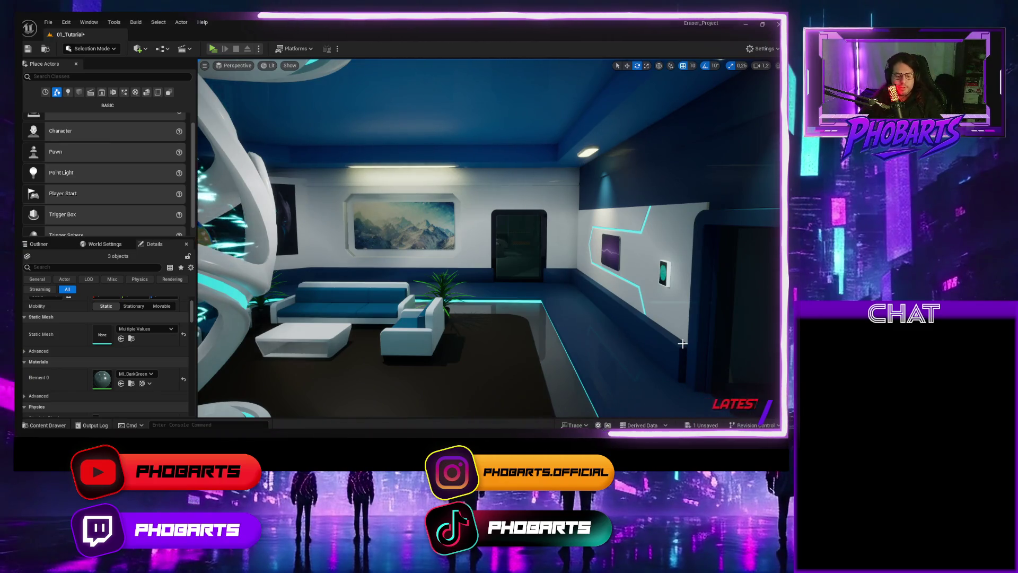
scroll(683, 343, up, 5)
click(601, 208)
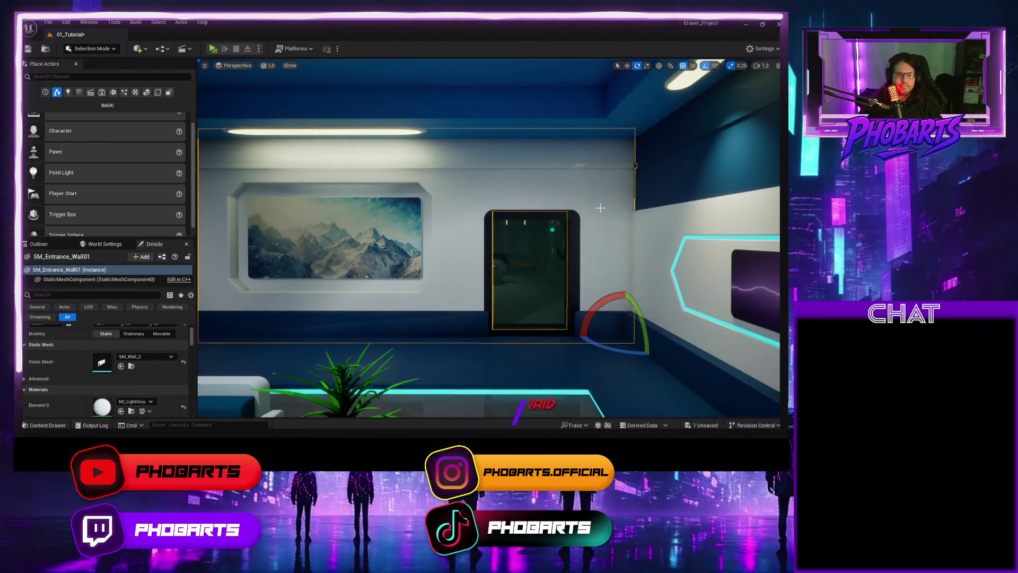
drag(600, 210, 562, 212)
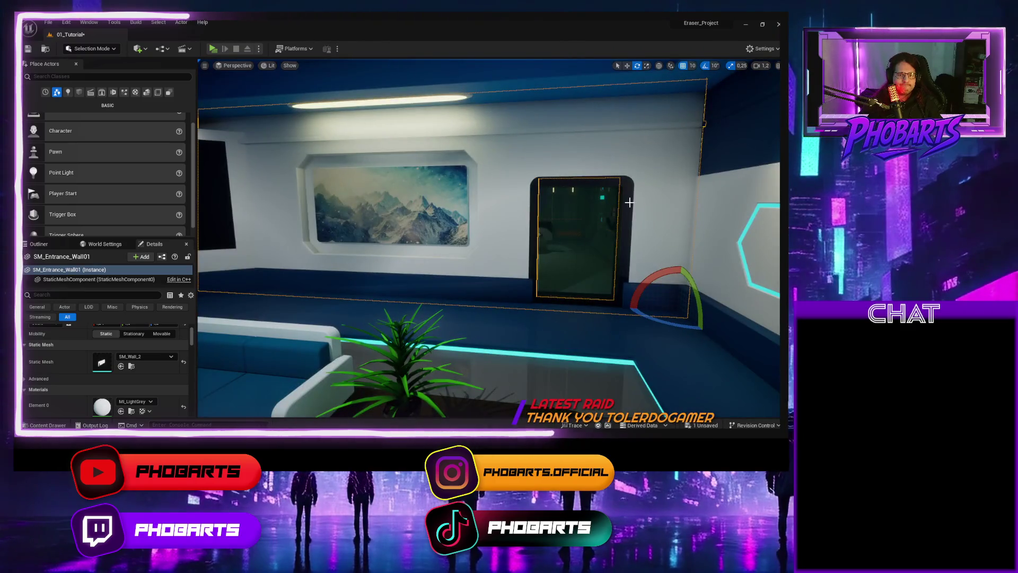
ctrl+click(629, 202)
drag(579, 266, 616, 262)
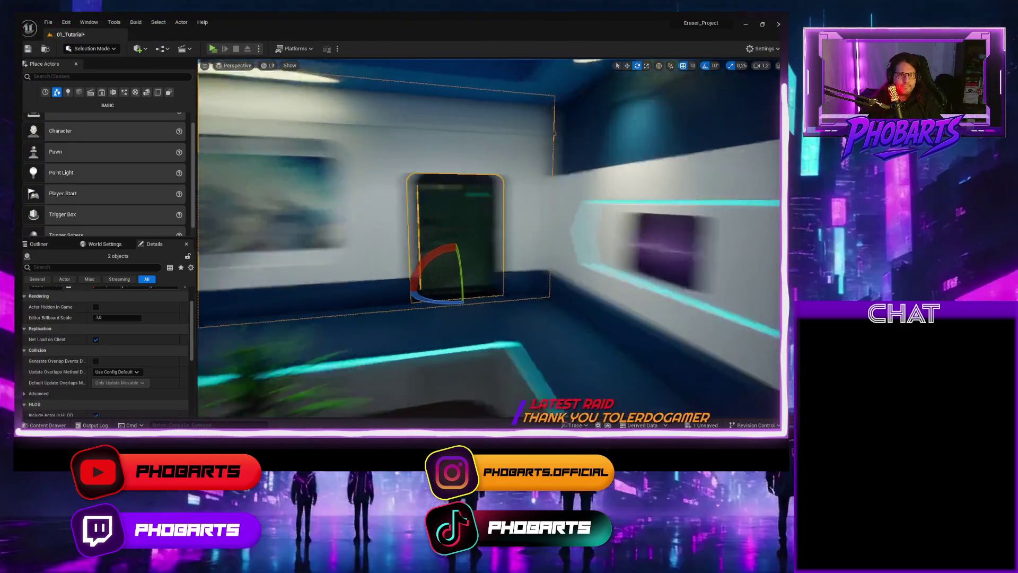
key(f)
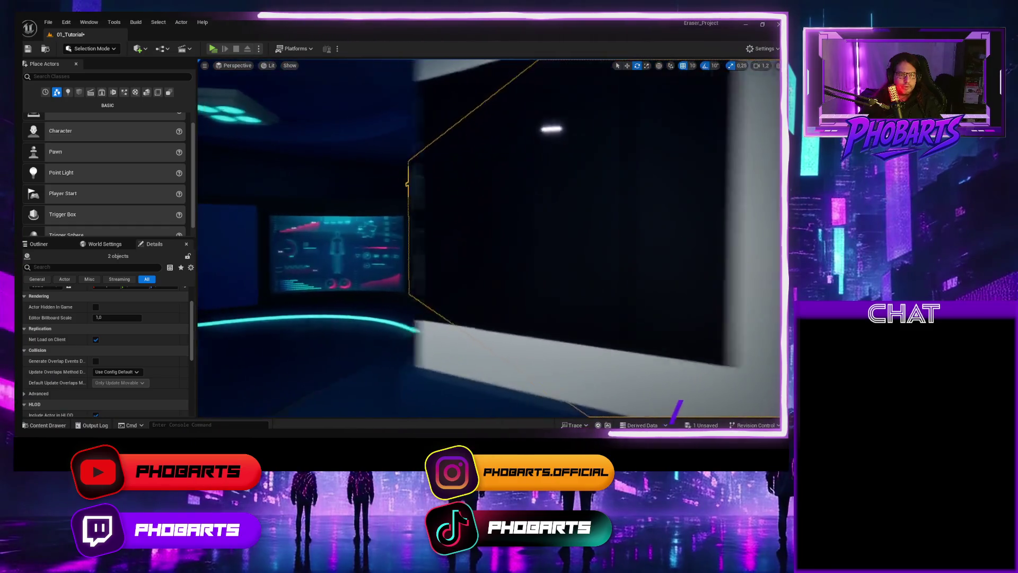
mouse_move(507, 268)
mouse_down()
mouse_move(507, 294)
mouse_move(504, 268)
mouse_move(552, 263)
mouse_move(522, 271)
mouse_up()
click(507, 268)
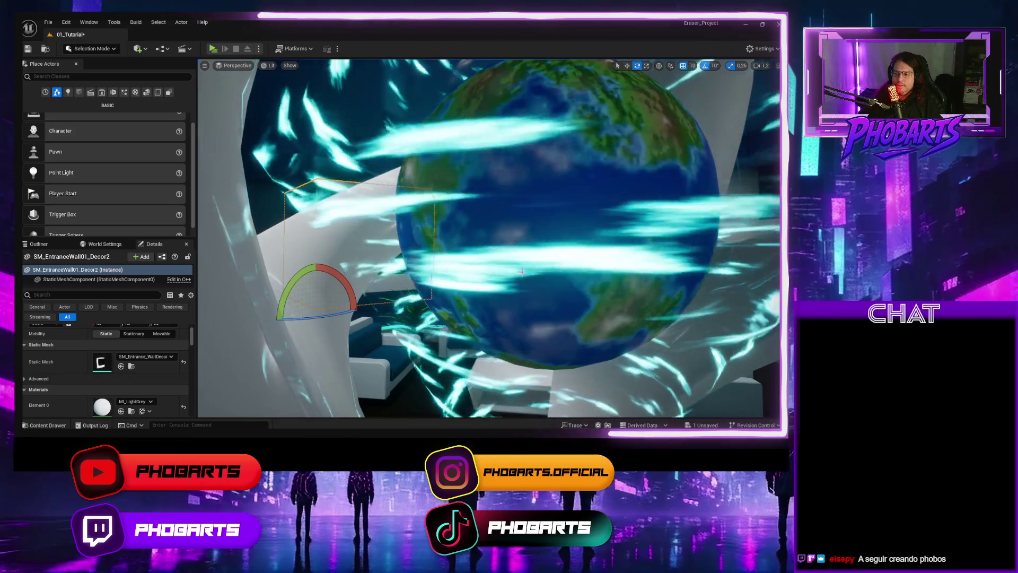
mouse_move(520, 277)
mouse_down()
mouse_move(521, 254)
mouse_move(528, 291)
mouse_move(527, 278)
mouse_up()
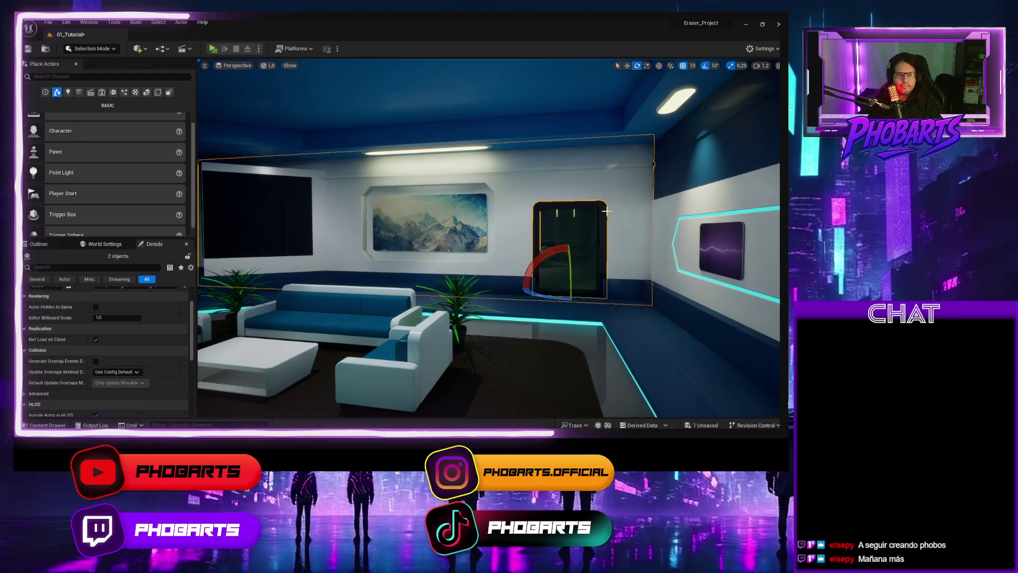
key(Delete)
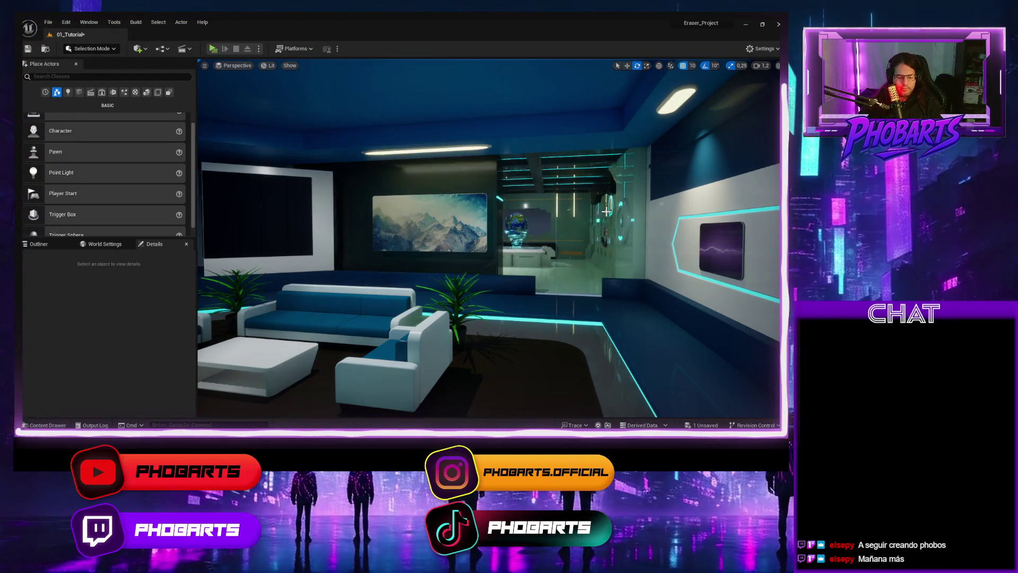
key(ctrl+z)
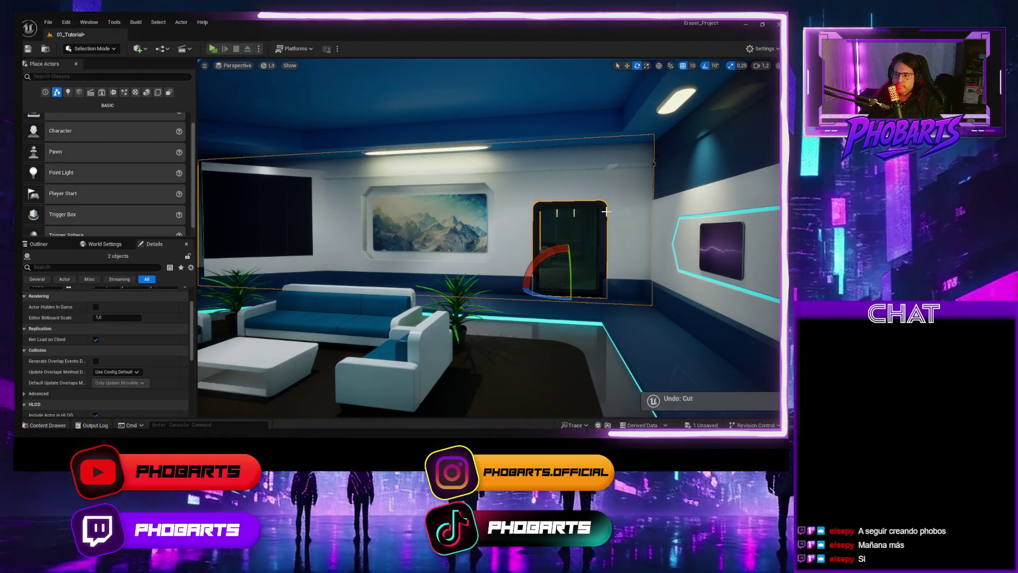
mouse_move(527, 278)
mouse_down()
mouse_move(527, 186)
mouse_move(589, 285)
mouse_move(589, 215)
mouse_up()
click(589, 285)
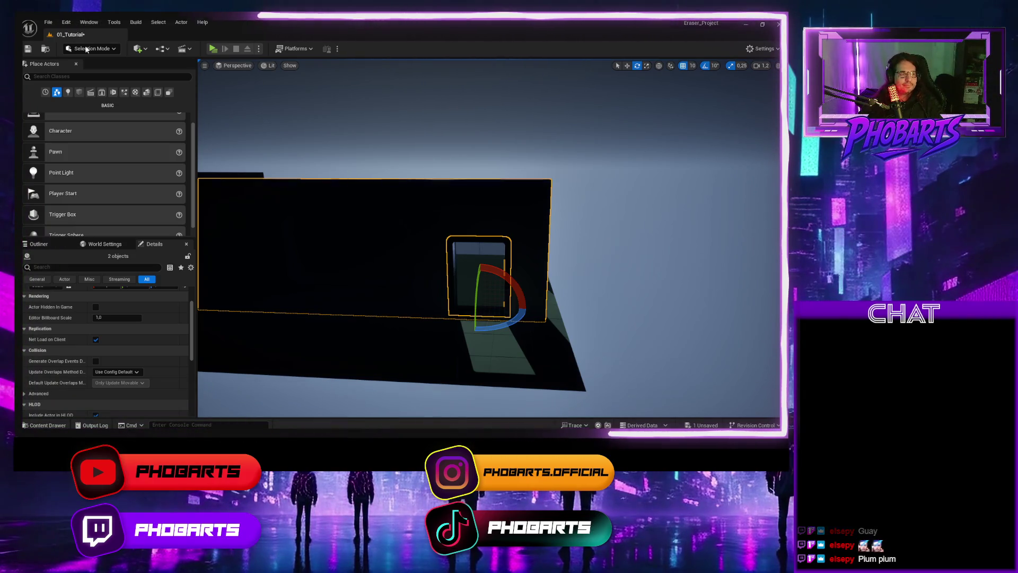
Step: In Unlit view, shift the RoomWall04_Wall_5 window wall sideways along the corridor
click(266, 65)
click(288, 100)
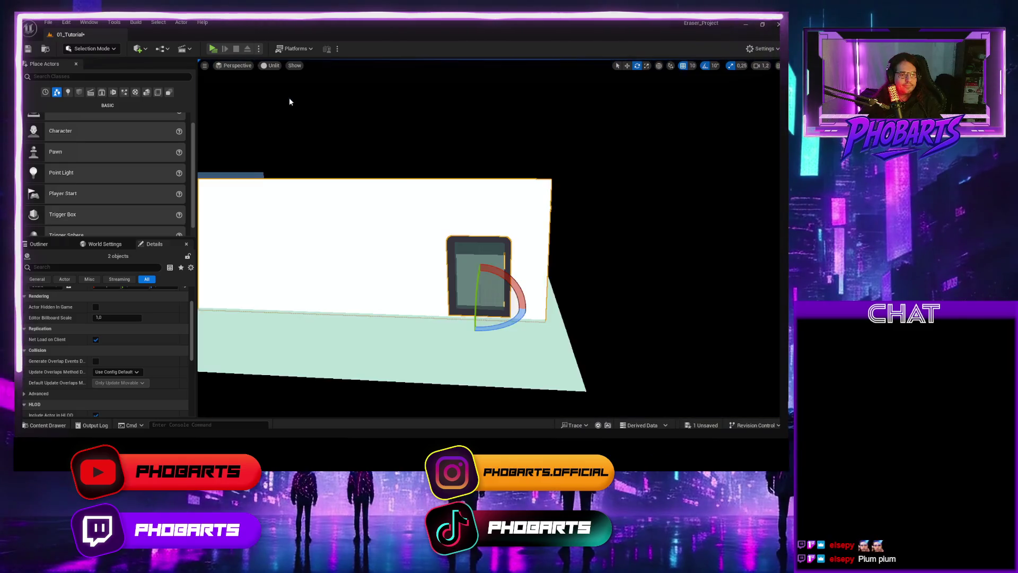
mouse_move(488, 239)
mouse_down()
mouse_move(419, 241)
mouse_move(467, 212)
mouse_move(434, 220)
mouse_move(557, 247)
mouse_up()
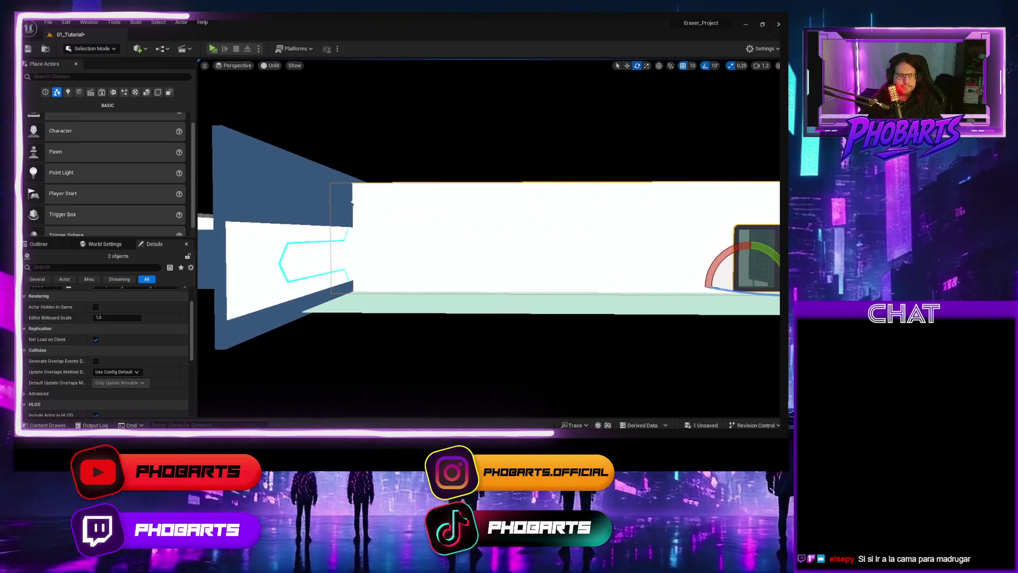
drag(473, 237, 487, 245)
click(640, 259)
key(f)
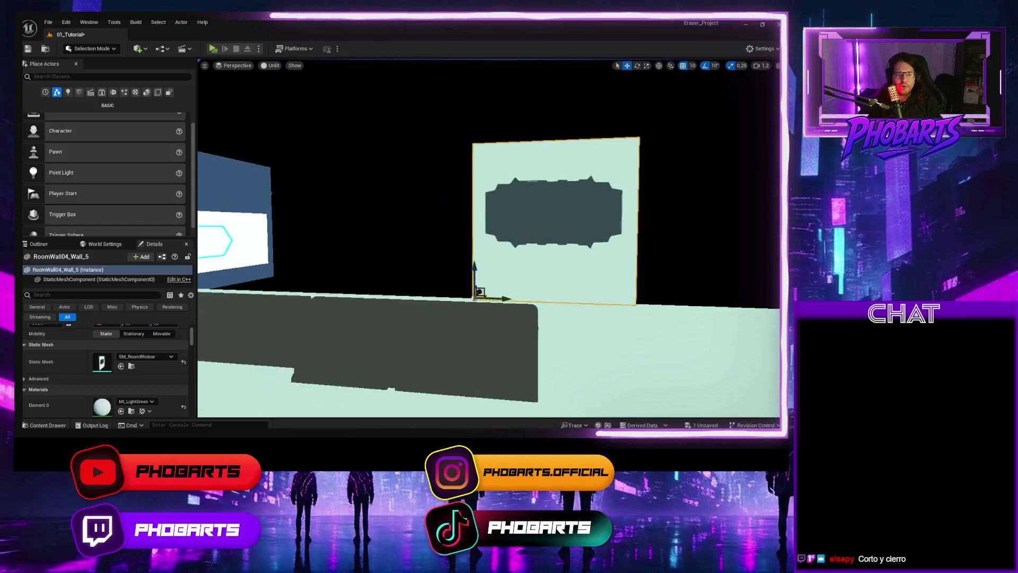
drag(578, 266, 568, 298)
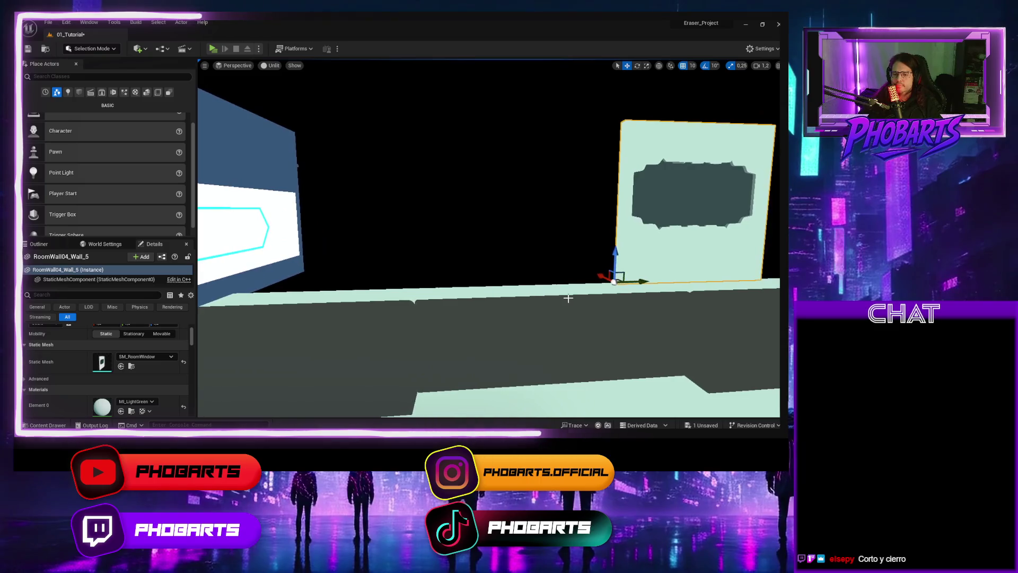
mouse_move(643, 280)
mouse_down()
mouse_move(289, 292)
mouse_move(330, 261)
mouse_move(441, 226)
mouse_up()
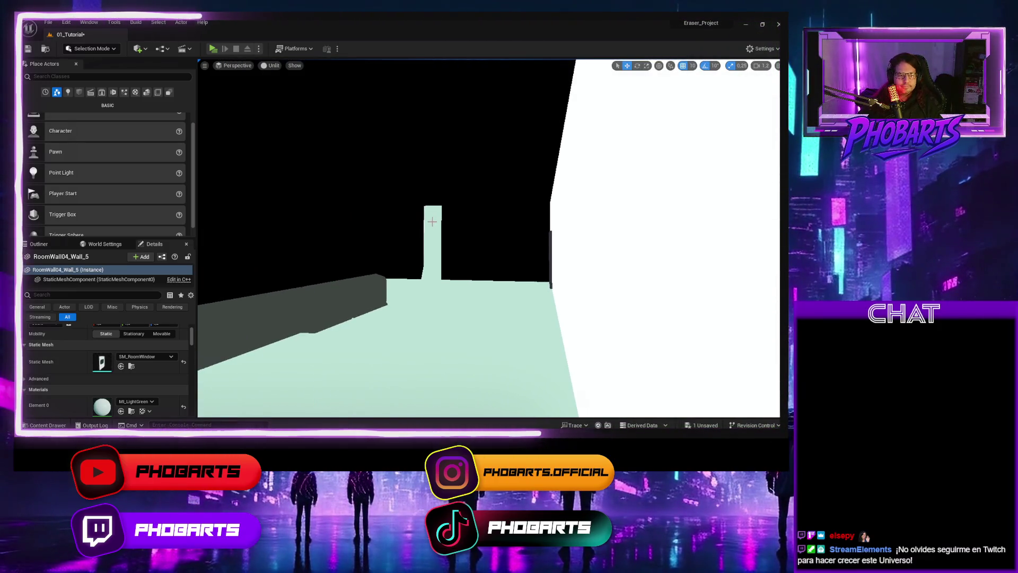
Step: Duplicate the wall decor trim panel and position it against the window wall's edge
drag(433, 226, 382, 242)
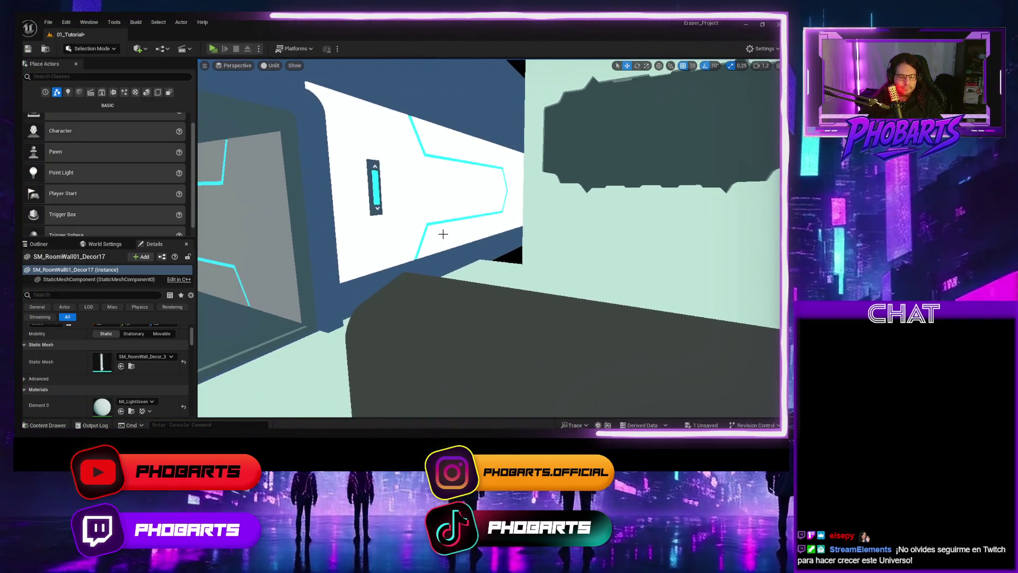
key(ctrl+d)
mouse_move(442, 232)
mouse_down()
mouse_move(491, 250)
mouse_move(535, 220)
mouse_move(569, 219)
mouse_up()
key(w)
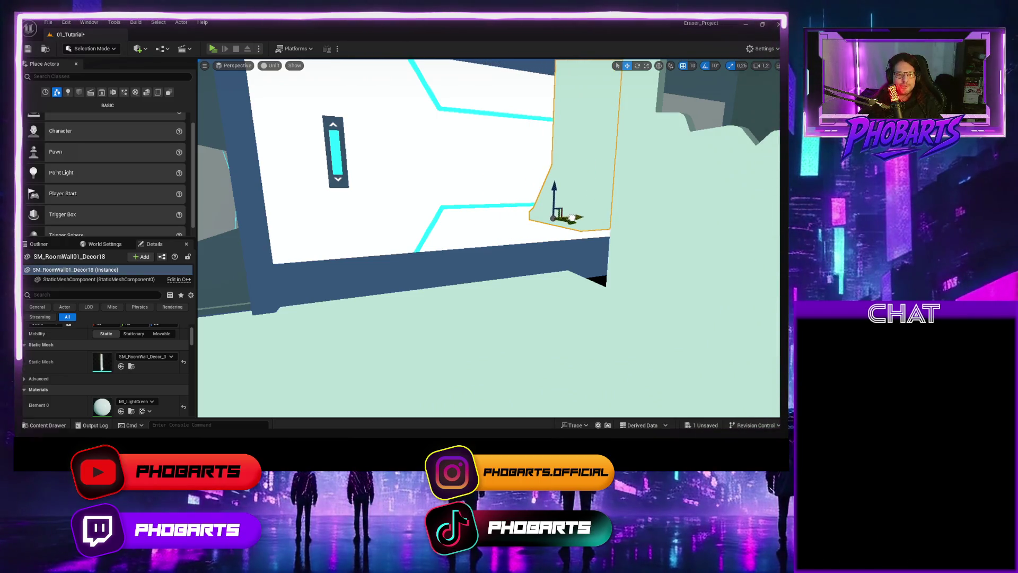
mouse_move(568, 257)
mouse_down()
mouse_move(536, 261)
mouse_move(565, 262)
mouse_up()
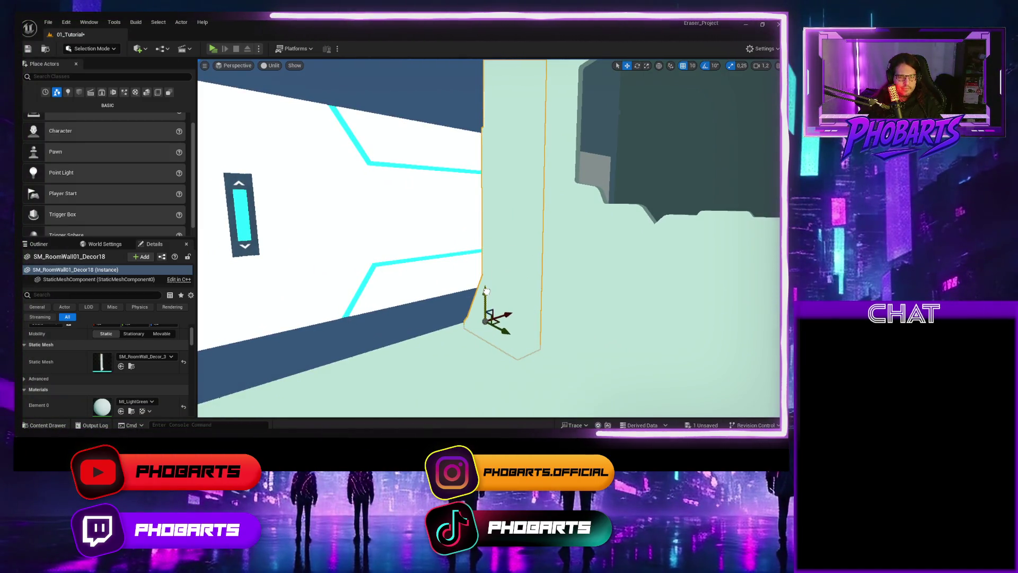
mouse_move(486, 286)
mouse_down()
mouse_move(478, 295)
mouse_move(475, 239)
mouse_up()
Step: Return the viewport to Lit and raise the window wall upward
click(473, 190)
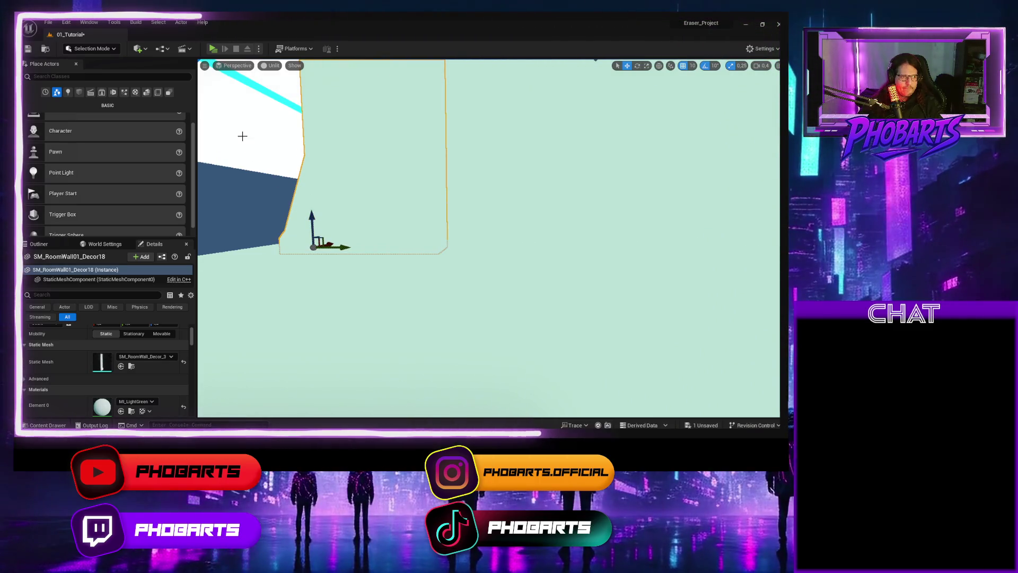
click(268, 66)
click(282, 90)
drag(343, 148, 438, 148)
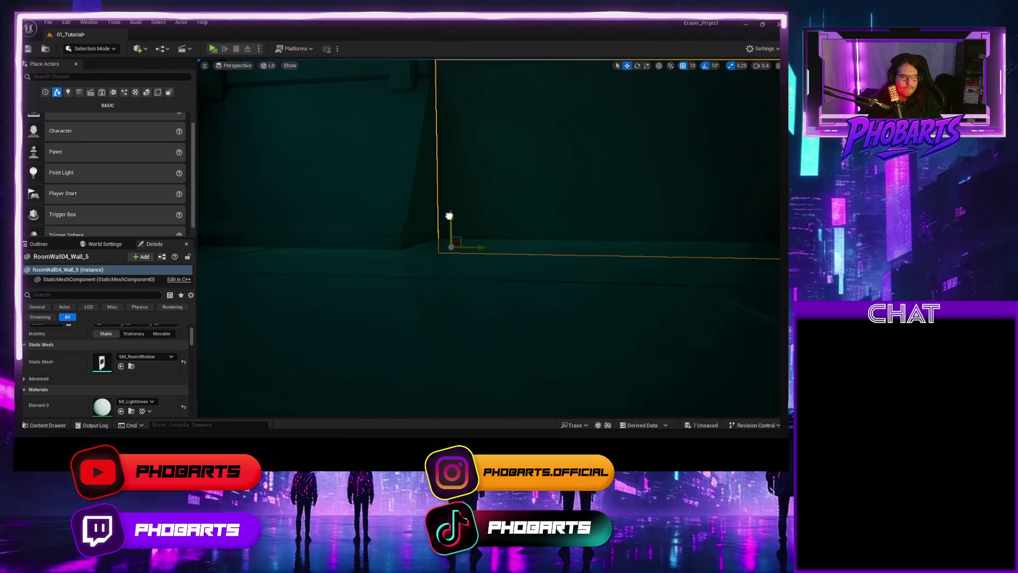
mouse_move(451, 206)
mouse_down()
mouse_move(403, 202)
mouse_move(413, 212)
mouse_move(393, 270)
mouse_move(403, 249)
mouse_move(400, 260)
mouse_move(390, 252)
mouse_move(418, 240)
mouse_up()
Step: Undo the wall raise and Alt-drag a trim copy, SM_RoomWall01_Decor19, to the wall's right side
key(ctrl+z)
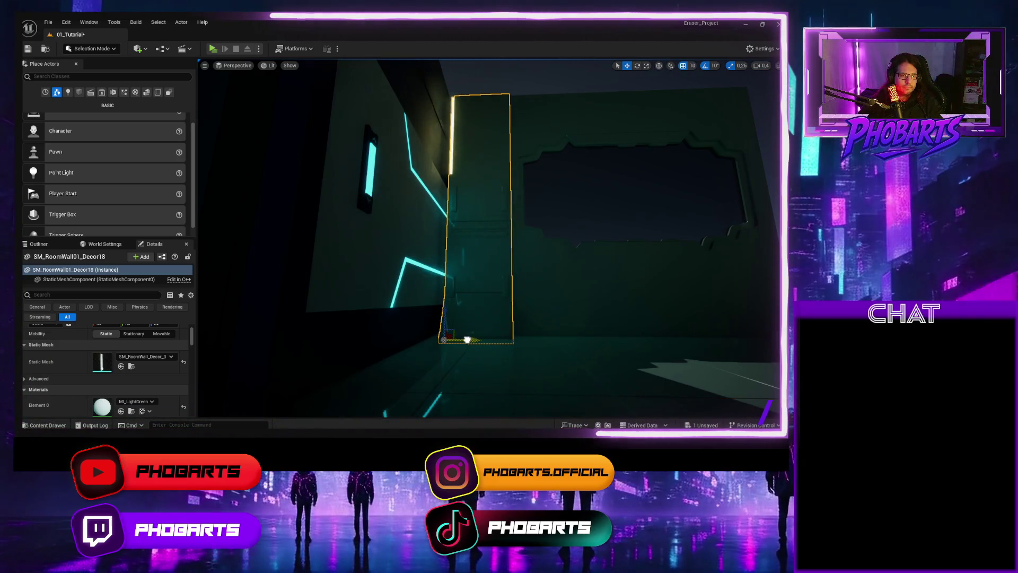
drag(521, 304, 490, 302)
click(510, 302)
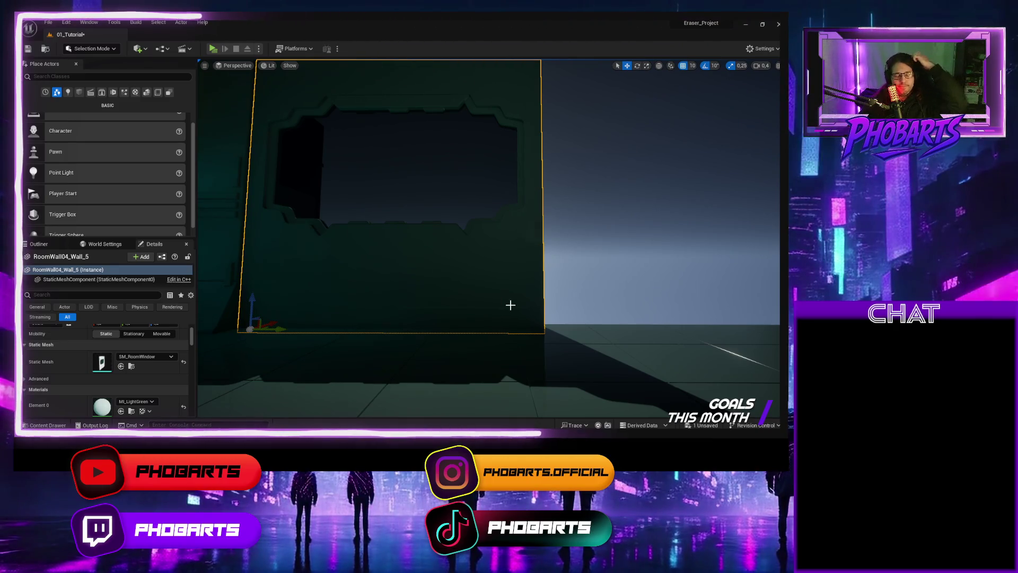
drag(490, 302, 426, 295)
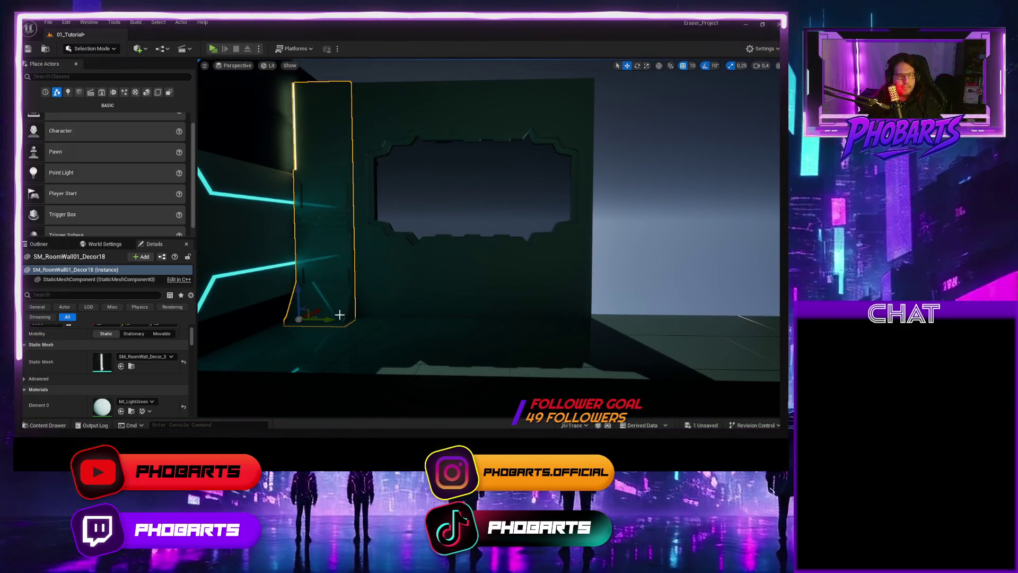
drag(329, 319, 625, 330)
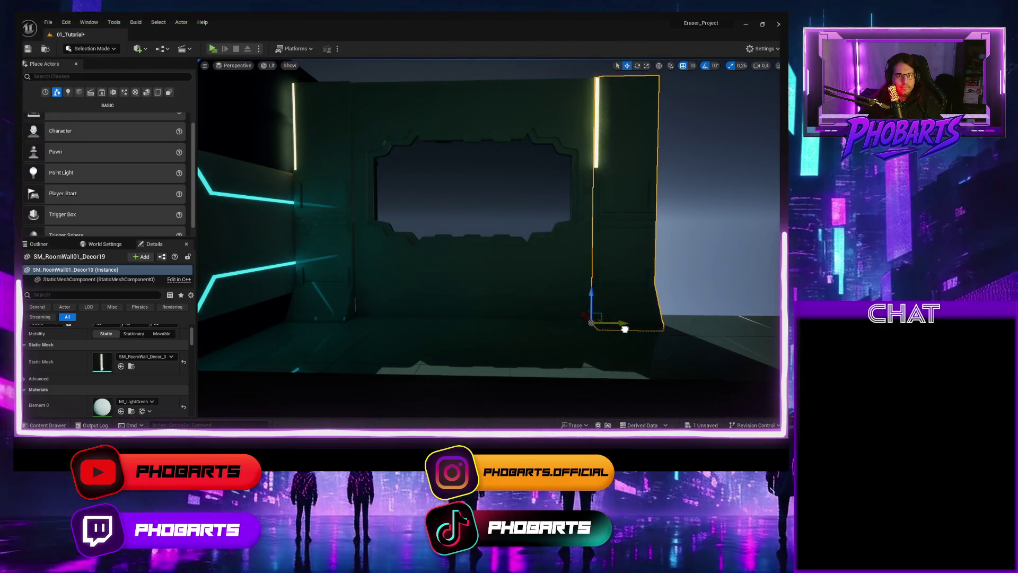
right_click(636, 269)
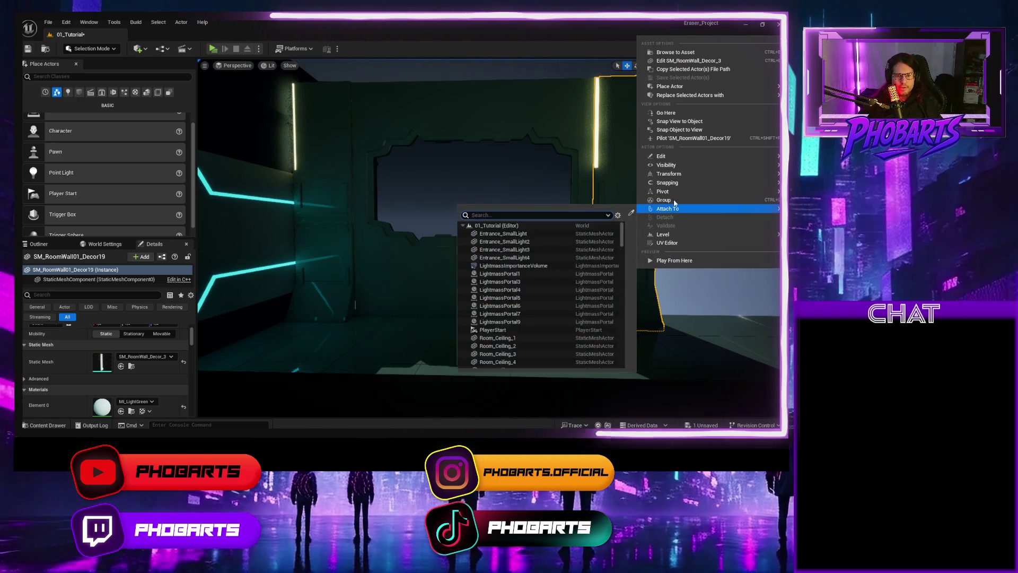
Step: Mirror the Decor19 trim along X and slide it onto the window wall's right edge
mouse_move(672, 175)
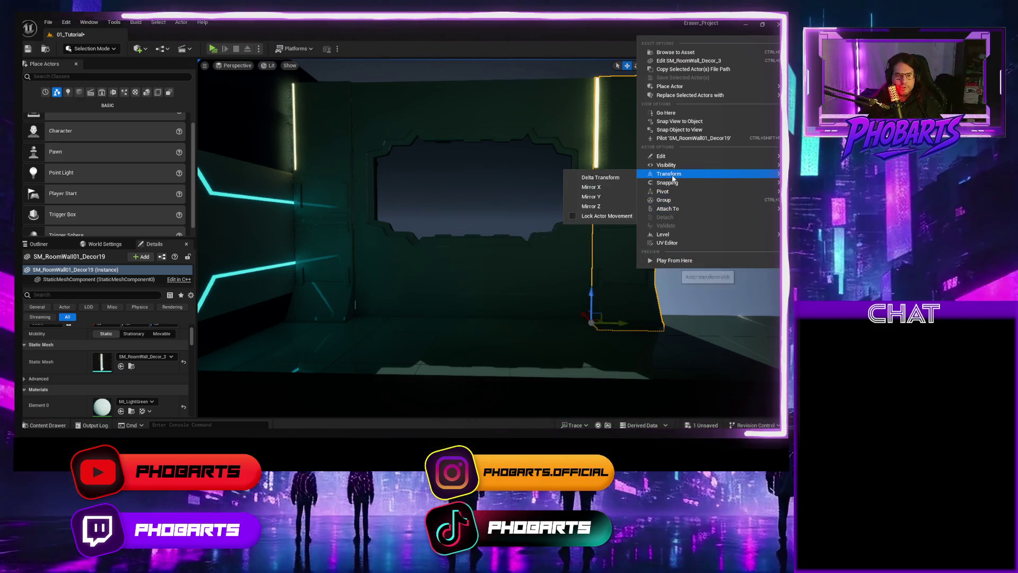
click(608, 191)
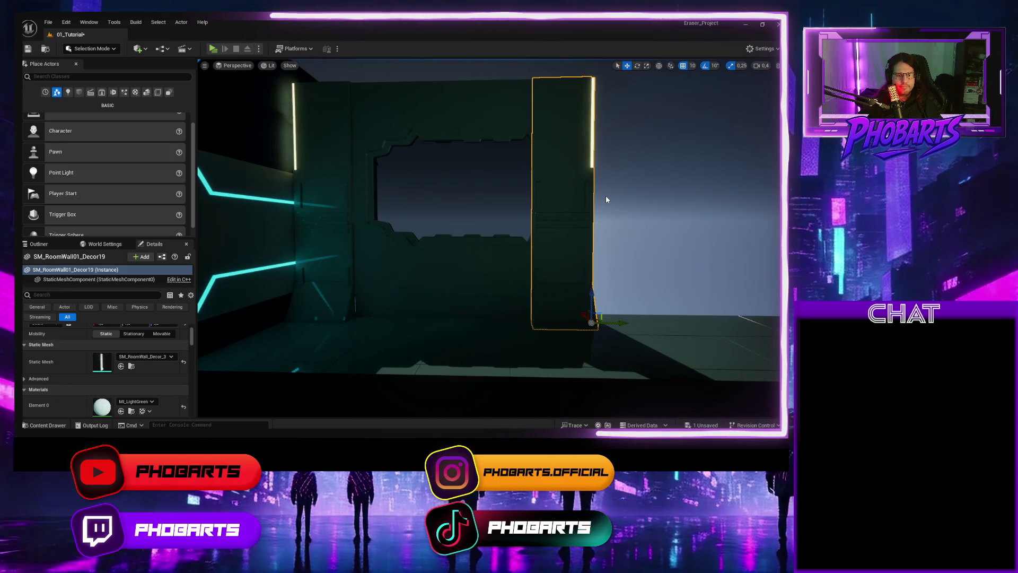
mouse_move(610, 320)
mouse_down()
mouse_move(680, 319)
mouse_move(435, 321)
mouse_up()
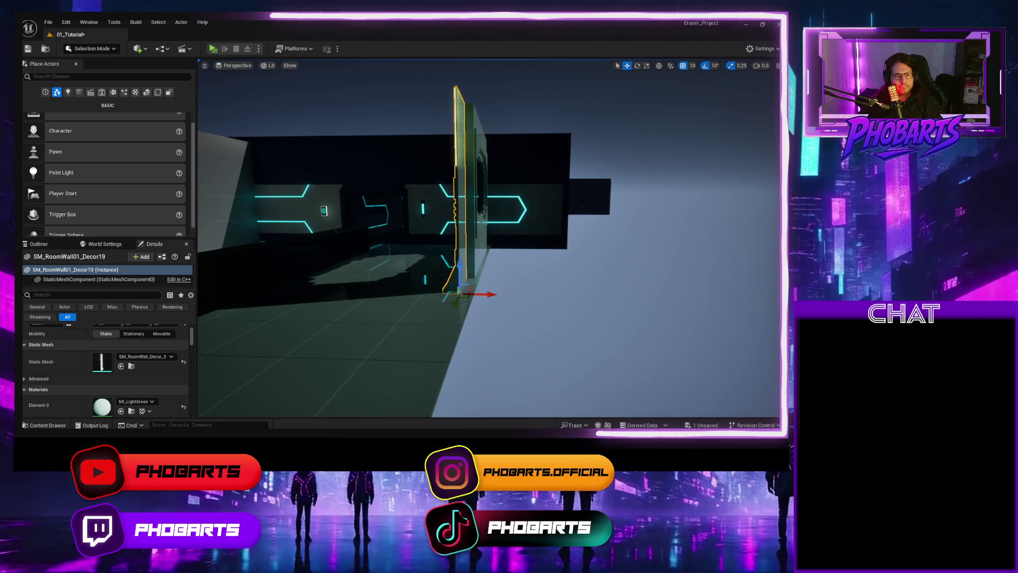
ctrl+click(483, 233)
key(f)
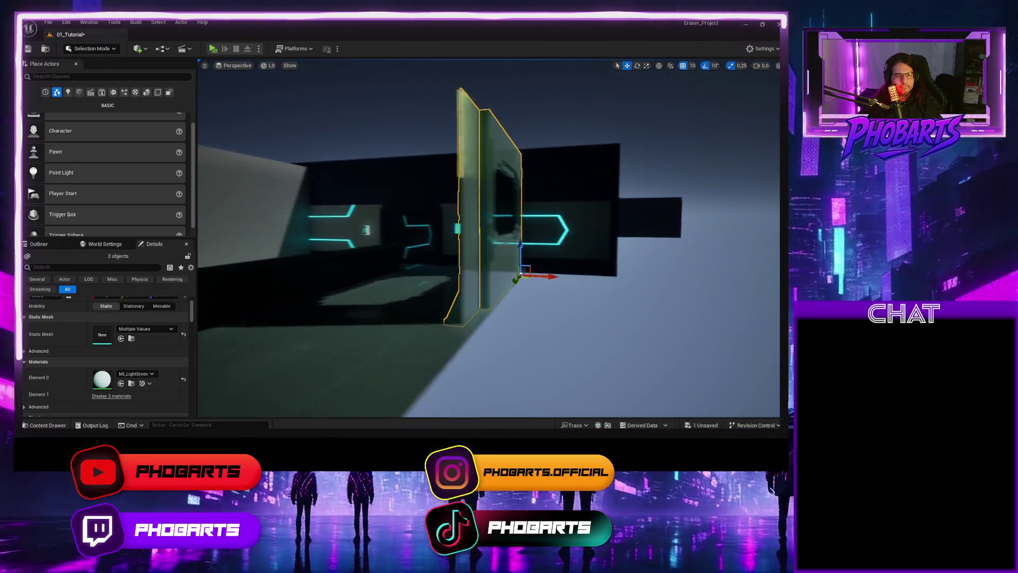
mouse_move(502, 186)
mouse_down()
mouse_move(525, 252)
mouse_move(701, 260)
mouse_move(700, 212)
mouse_move(724, 205)
mouse_move(547, 285)
mouse_up()
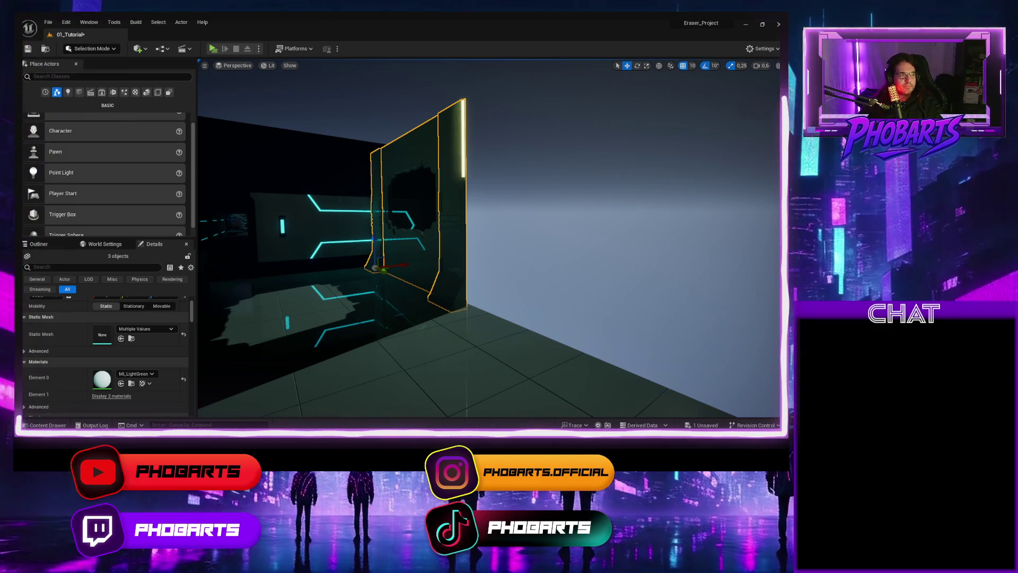
click(28, 49)
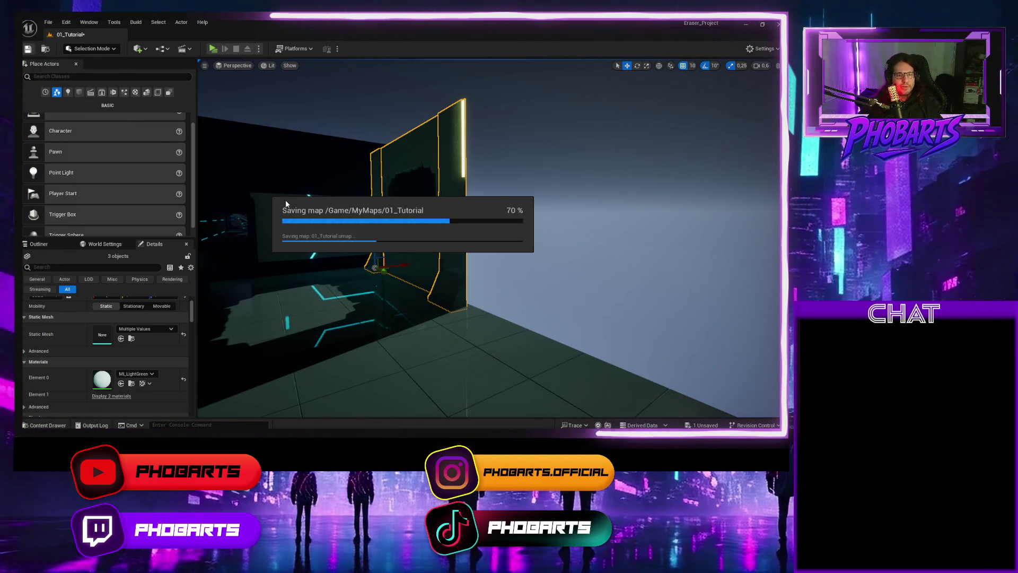
Step: Fly down the corridor into the lounge and back out to view the window wall
drag(282, 202, 233, 207)
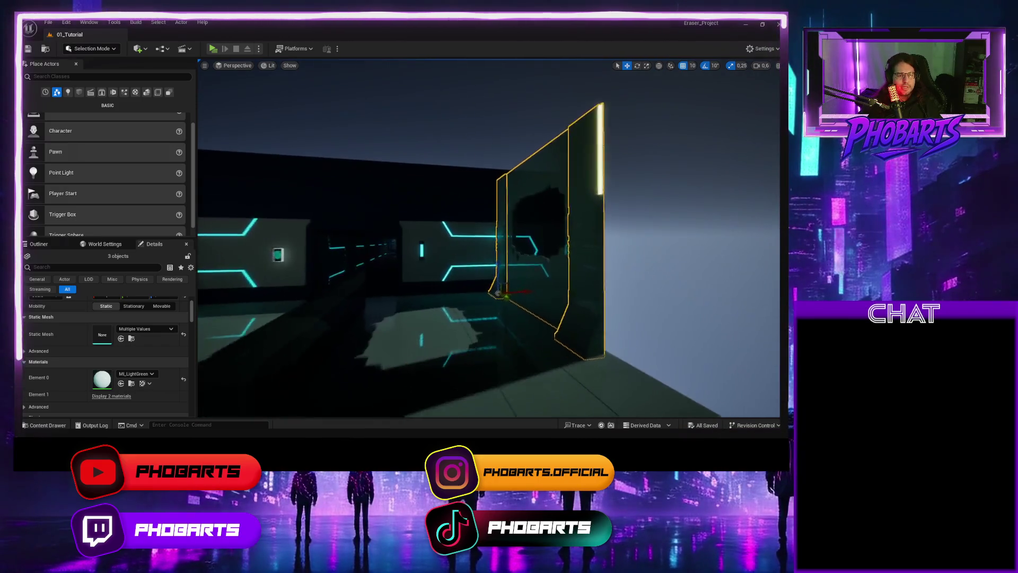
key(w)
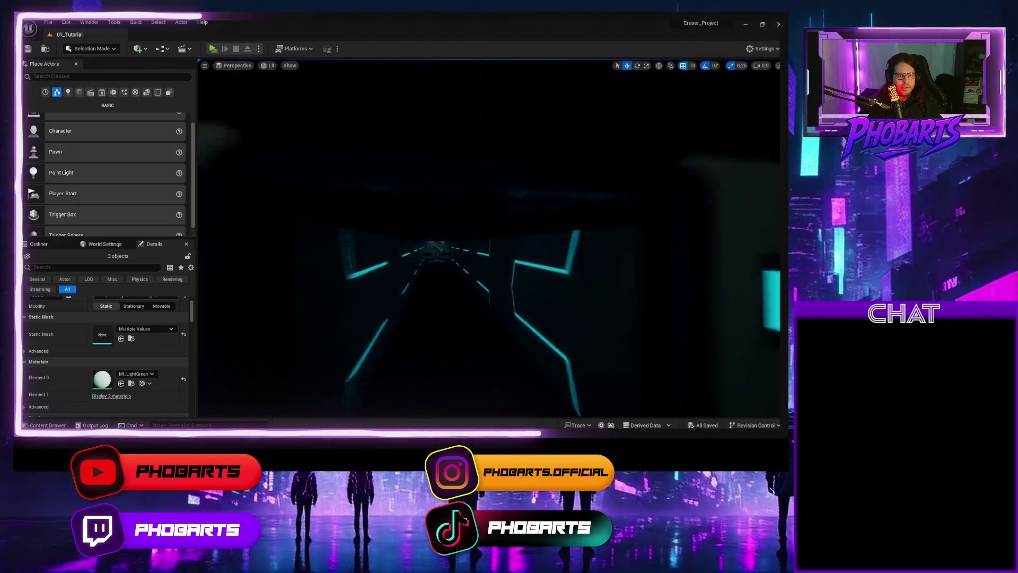
key(w)
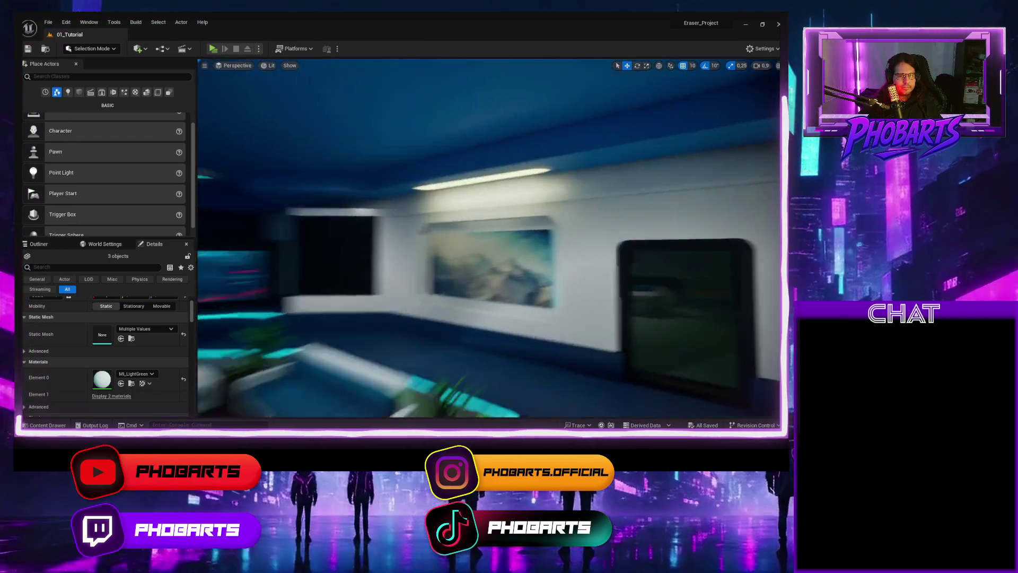
key(s)
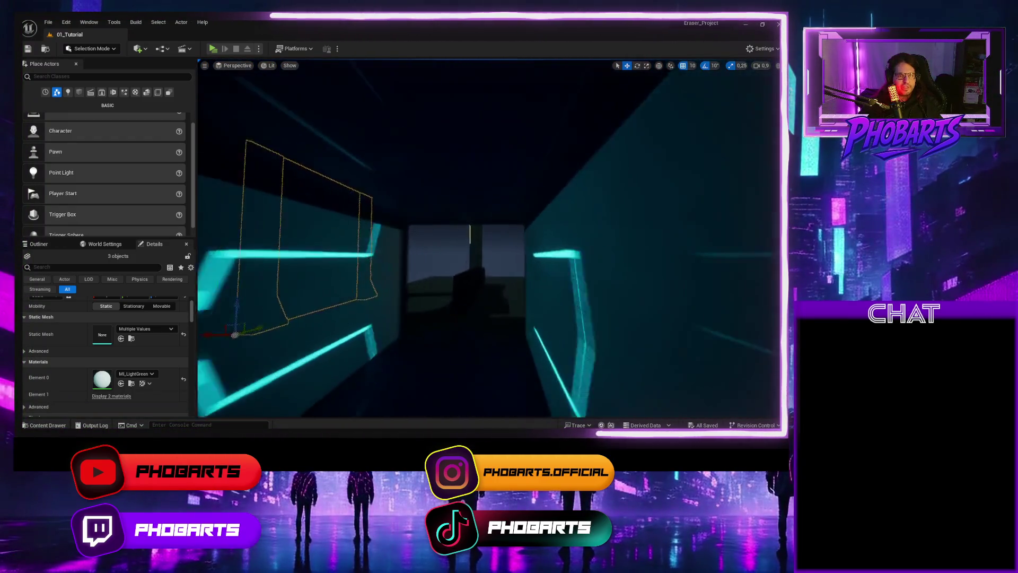
key(s)
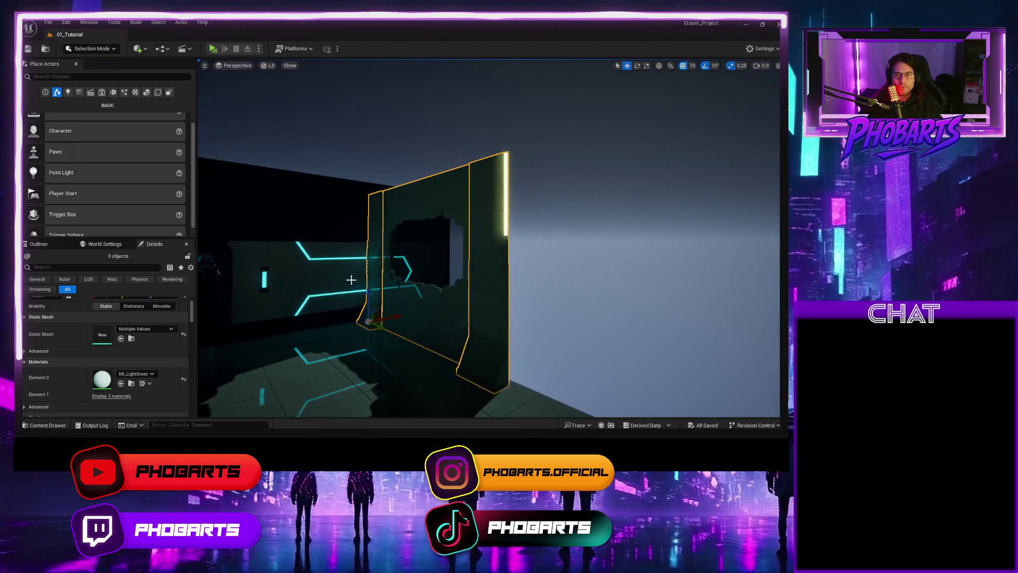